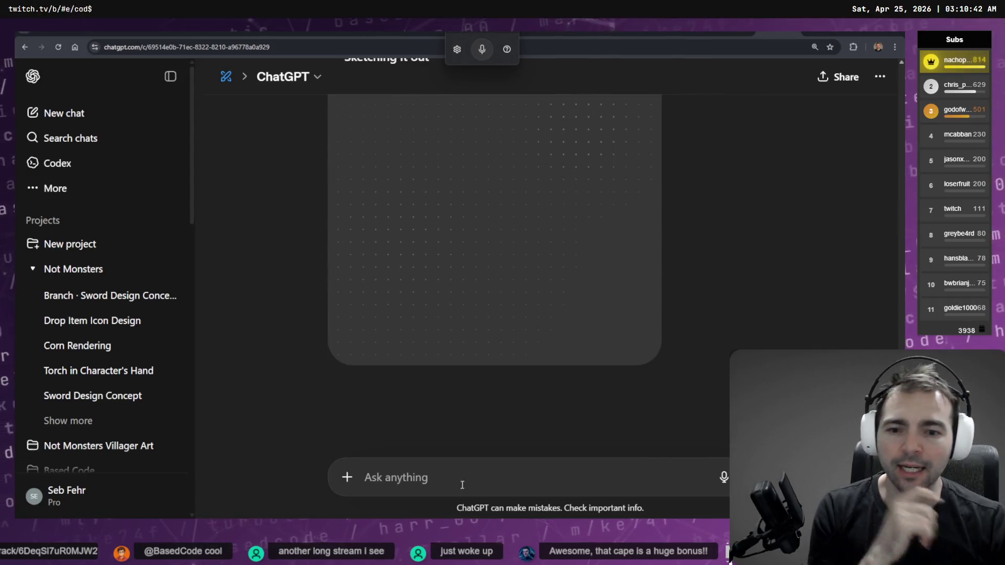
Dictate and send 'remove the engraved nameplate from the front of the statue.' to ChatGPT.
key(ctrl+space)
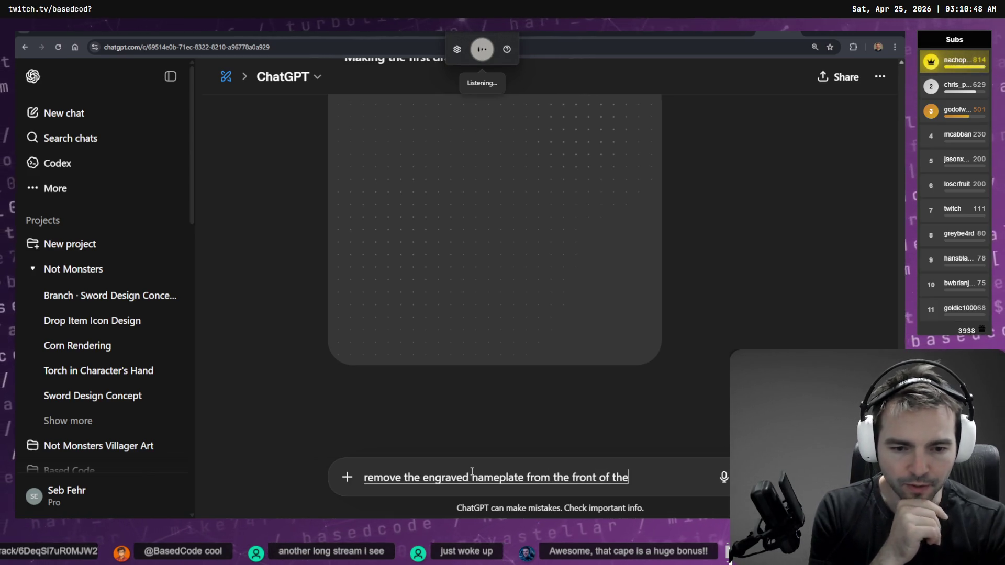
key(ctrl+space)
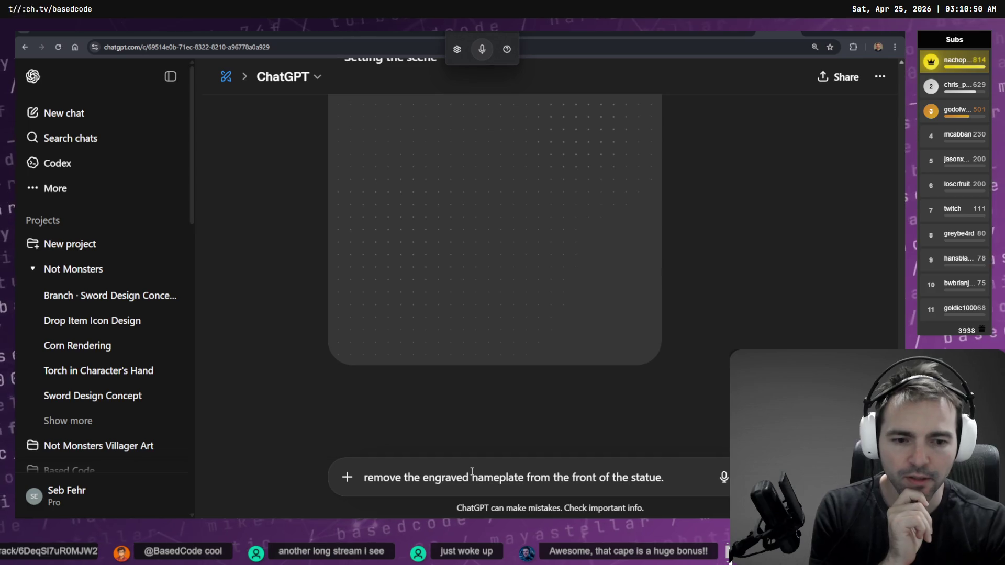
scroll(515, 361, up, 3)
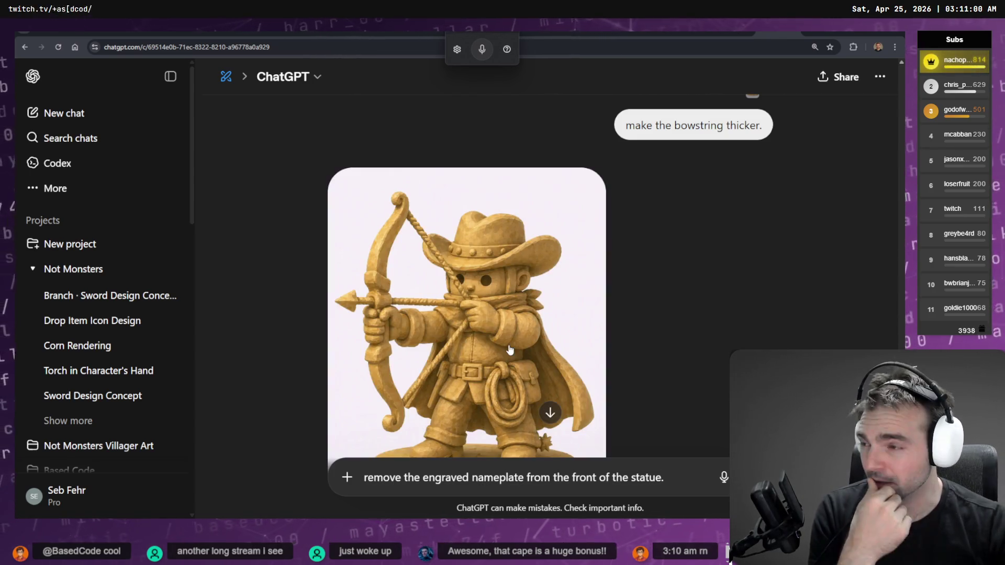
scroll(510, 350, down, 4)
scroll(527, 358, down, 4)
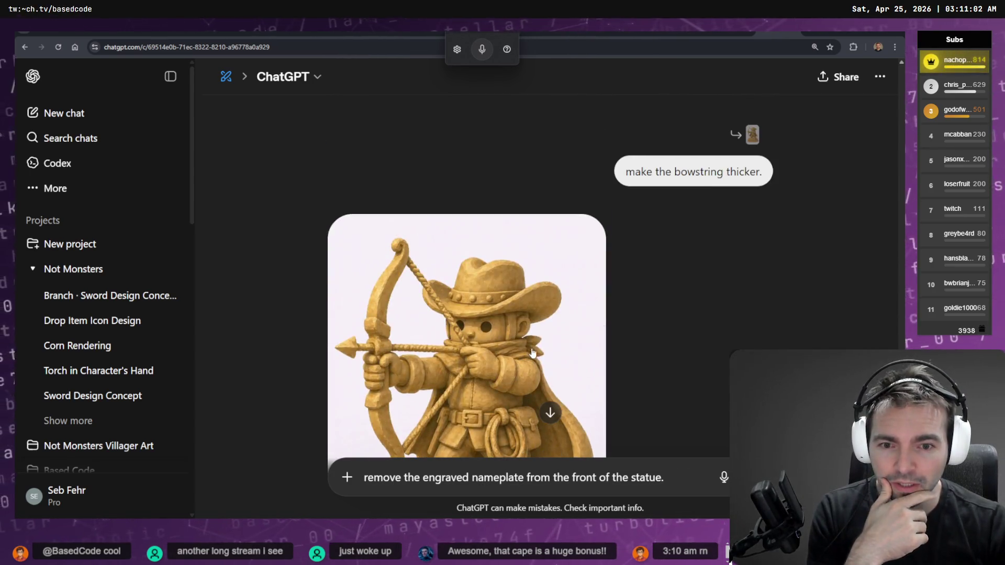
scroll(563, 335, down, 6)
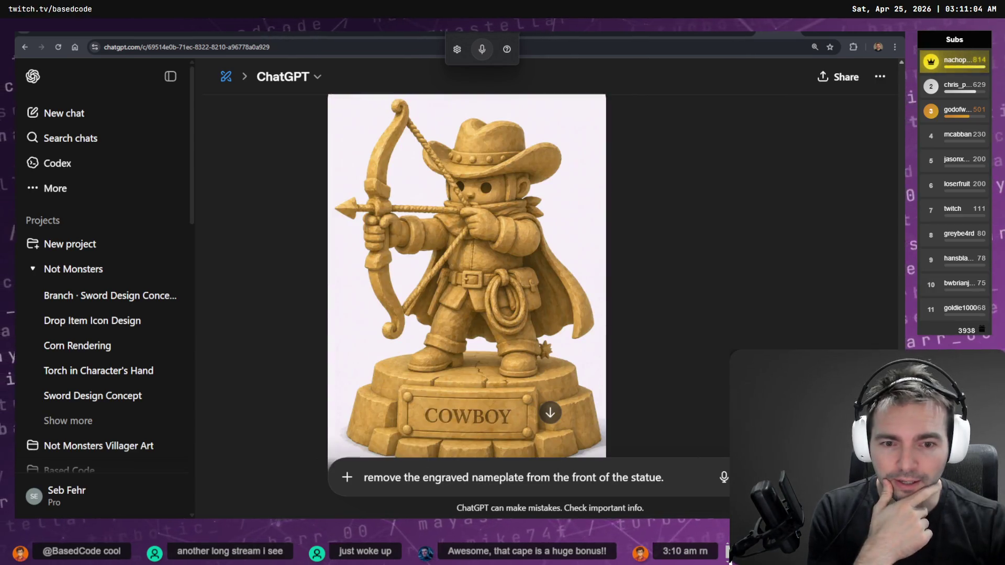
key(Return)
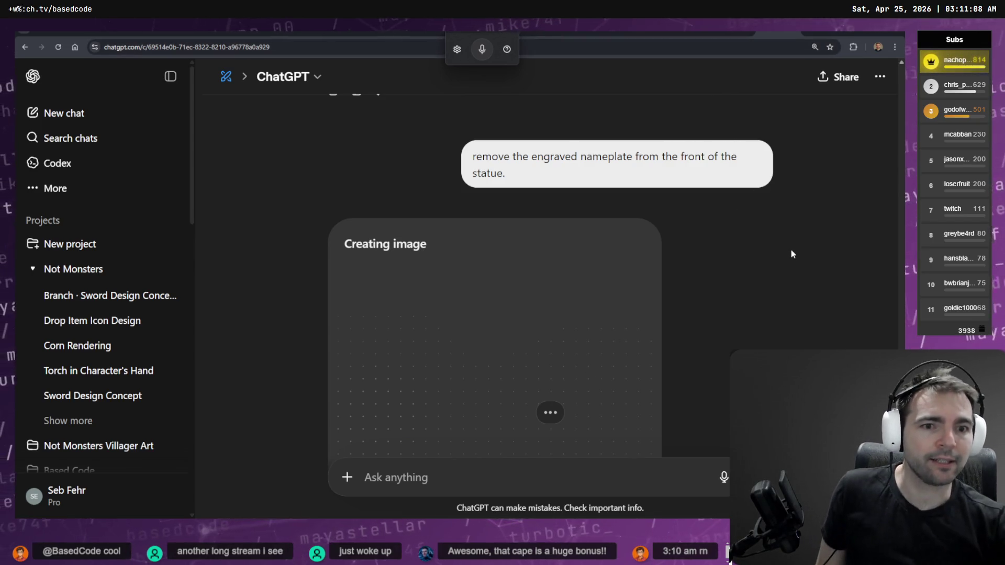
key(alt+Tab)
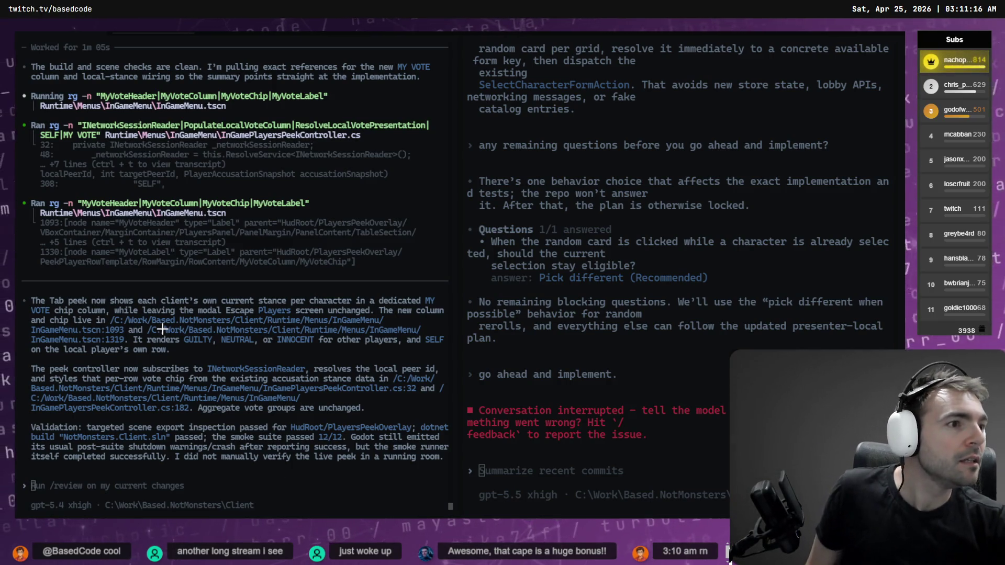
Build and run the NotMonsters project with F5, then go back to the regenerated statue.
key(alt+Tab)
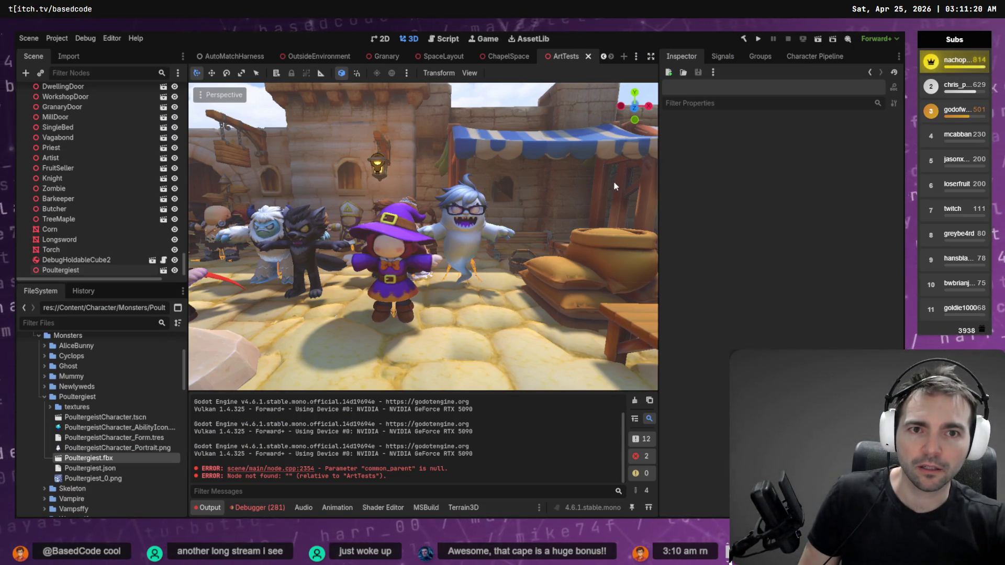
key(F5)
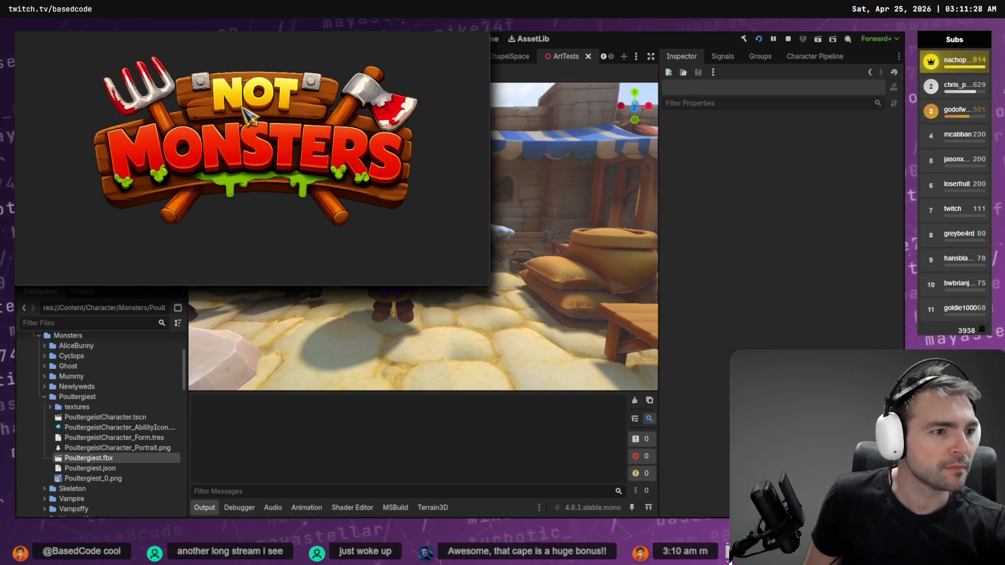
key(alt+Tab)
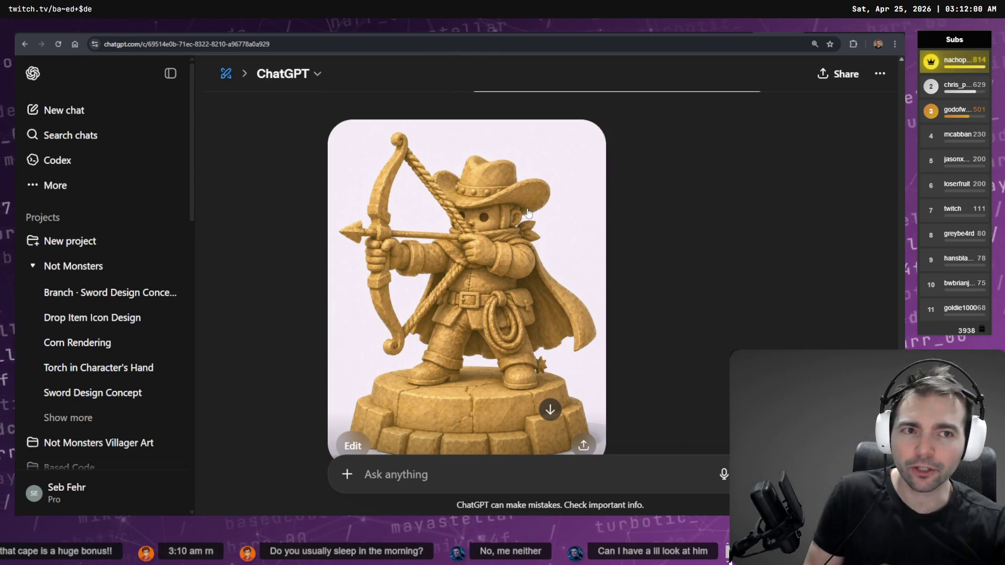
Open the nameplate-free cowboy archer statue image full size and copy it to the clipboard.
click(529, 212)
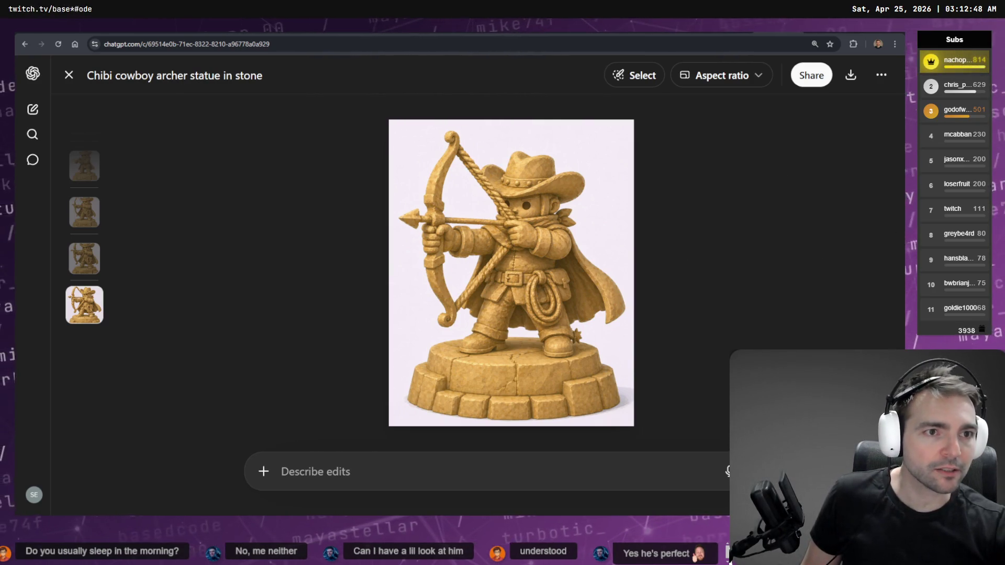
right_click(578, 239)
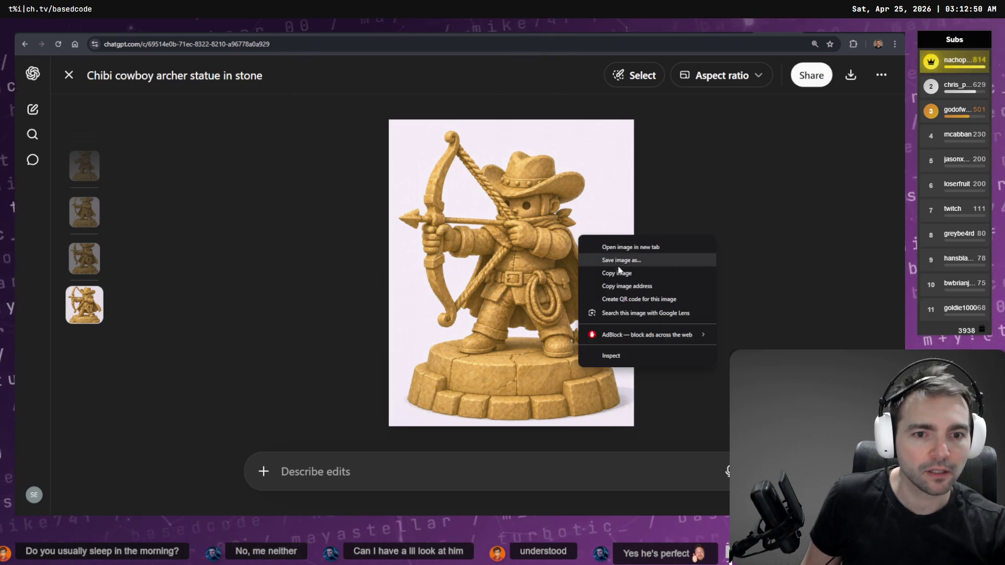
click(627, 284)
right_click(627, 270)
click(696, 298)
key(alt+Tab)
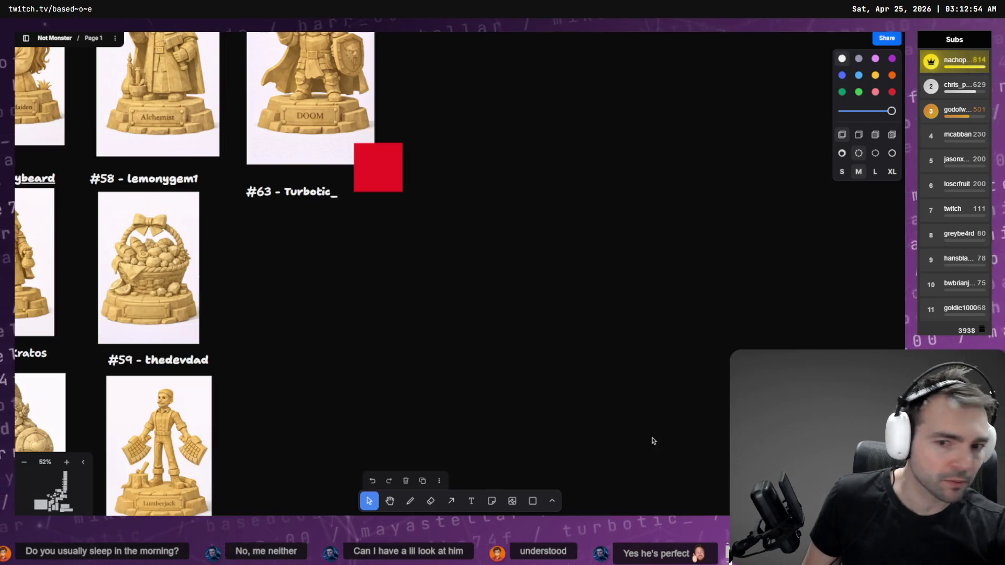
Paste the archer image, shrink it to card size and align it under '#63 - Turbotic_'.
key(ctrl+v)
mouse_move(347, 271)
mouse_down()
mouse_move(335, 361)
mouse_move(381, 366)
mouse_up()
mouse_move(516, 195)
mouse_down()
mouse_move(449, 283)
mouse_move(372, 439)
mouse_up()
drag(314, 472, 314, 231)
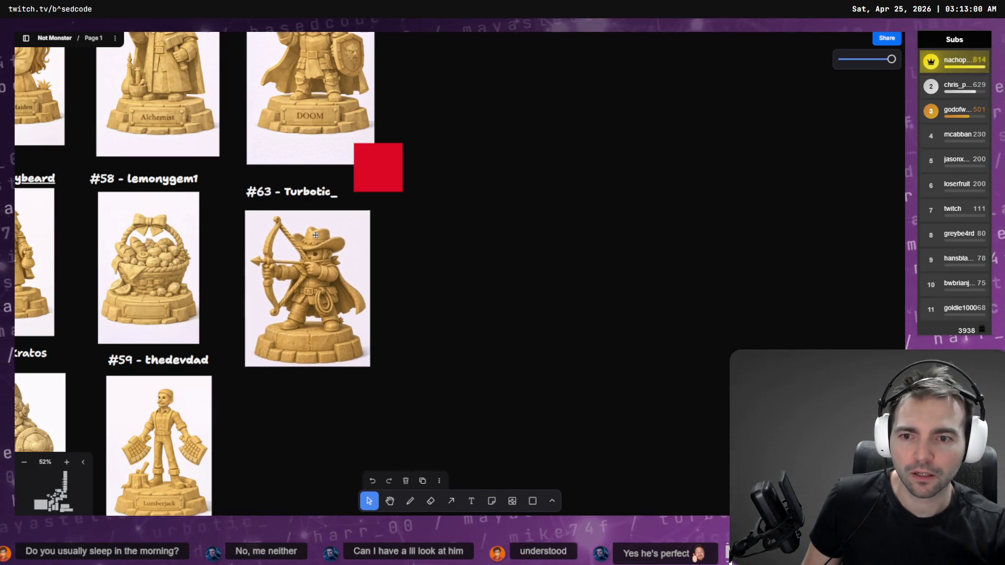
drag(369, 369, 363, 359)
drag(356, 274, 355, 266)
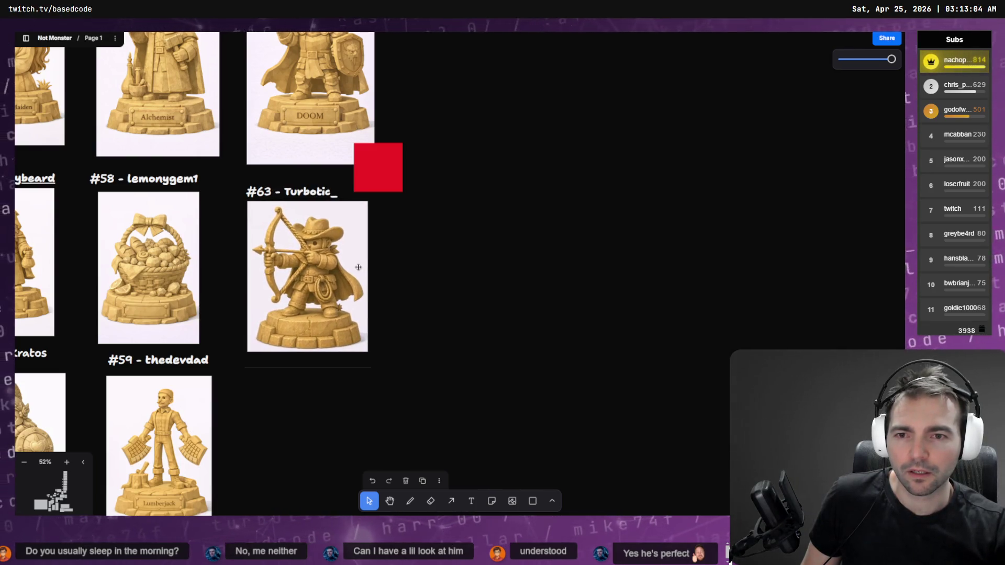
click(508, 253)
Add a copy of the red square at the archer image's corner and bring it to front.
scroll(555, 198, left, 5)
scroll(555, 199, down, 2)
scroll(498, 356, down, 5)
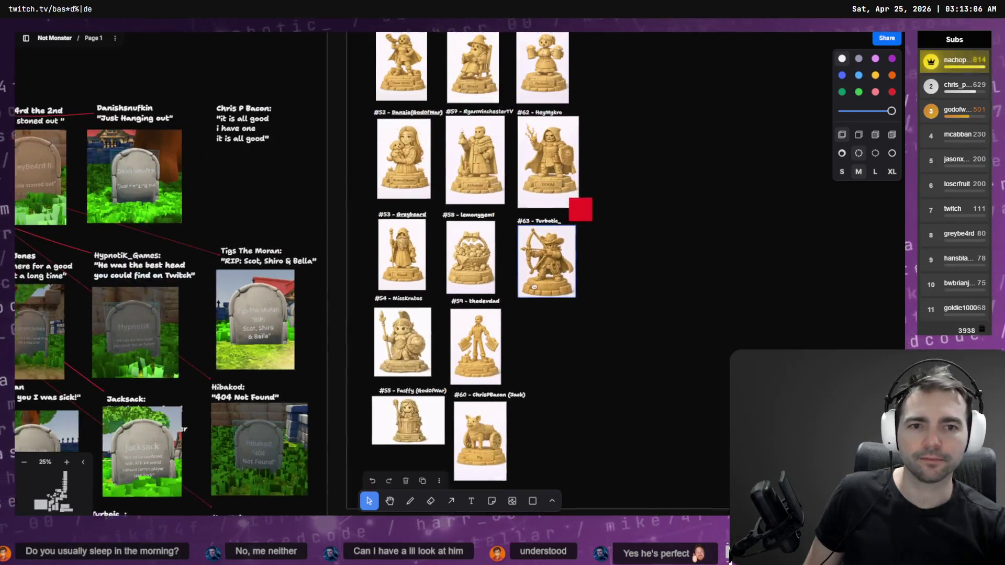
drag(576, 232, 576, 314)
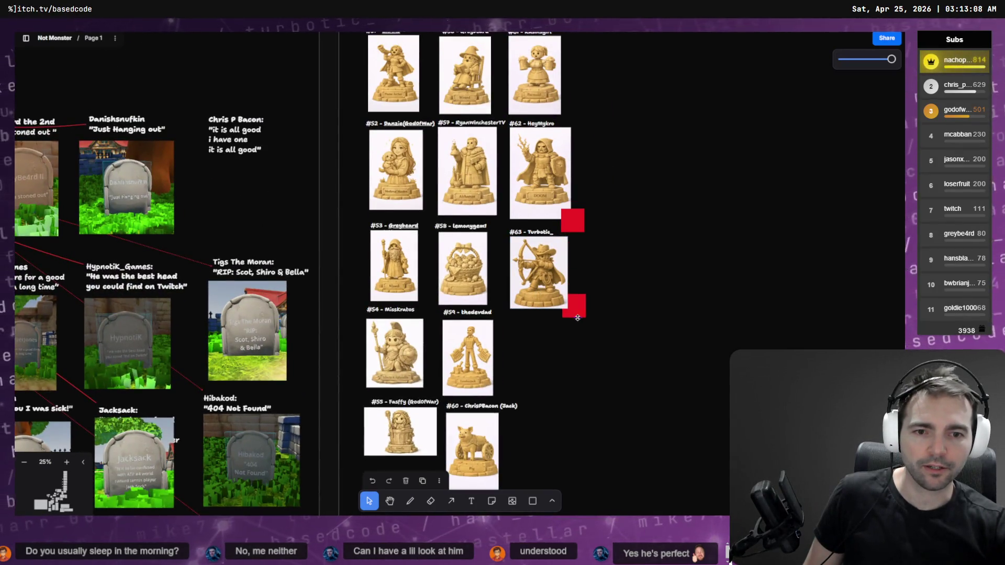
right_click(577, 312)
mouse_move(623, 333)
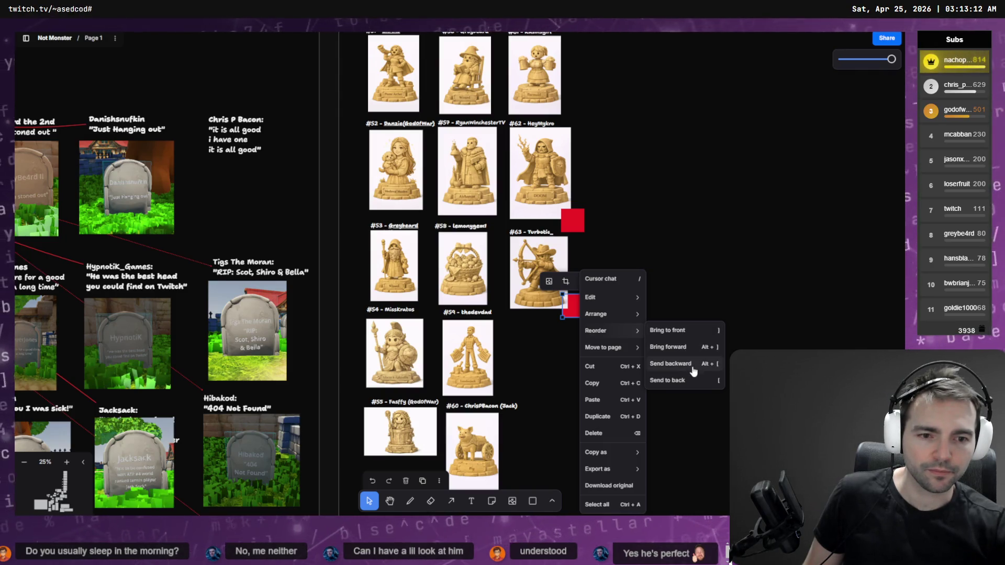
click(668, 330)
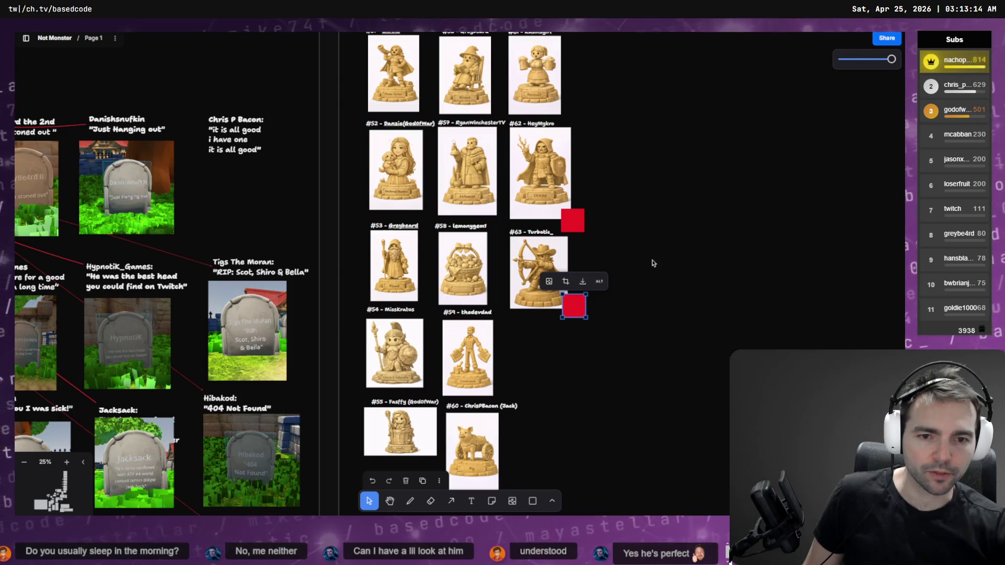
click(664, 257)
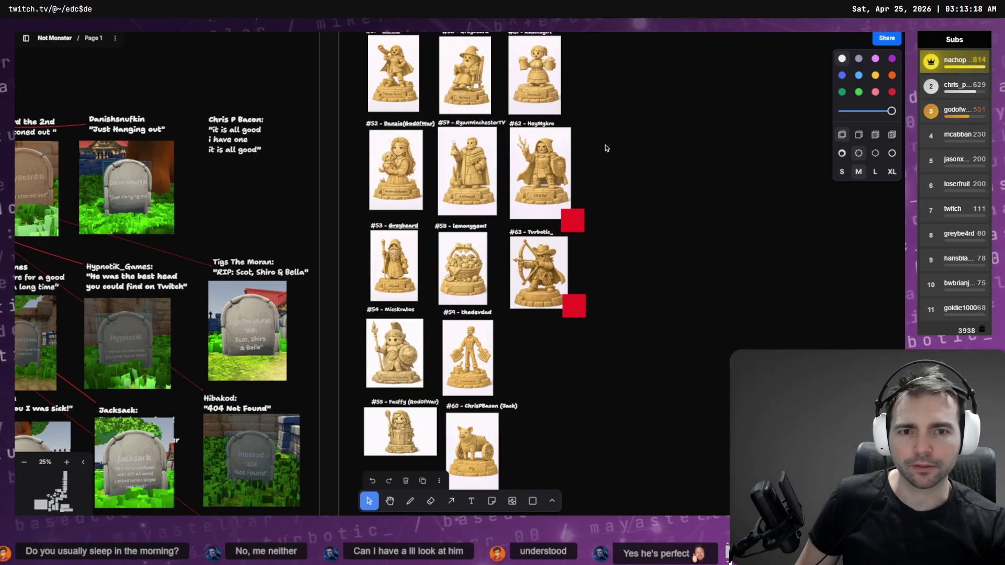
scroll(188, 286, down, 5)
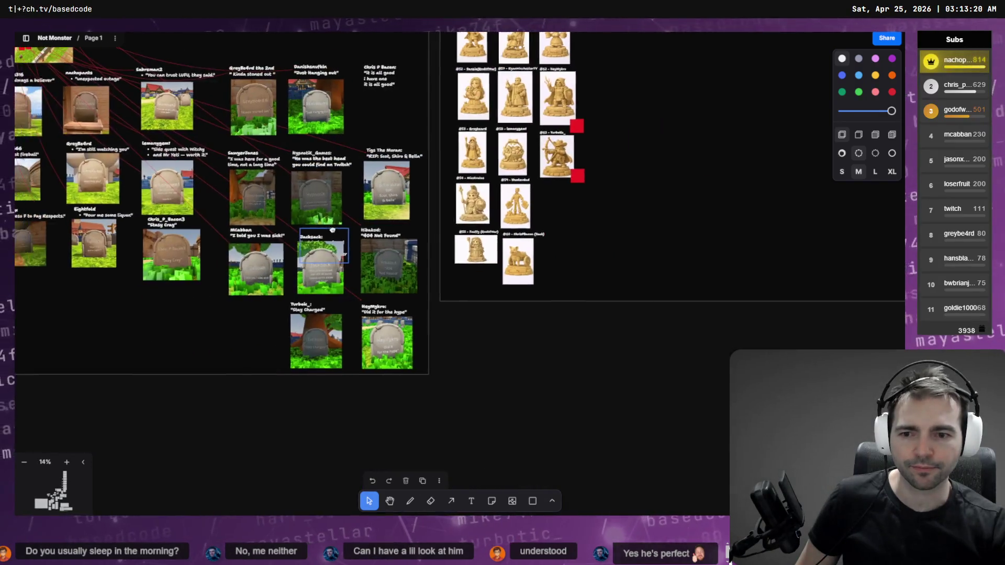
scroll(321, 300, up, 4)
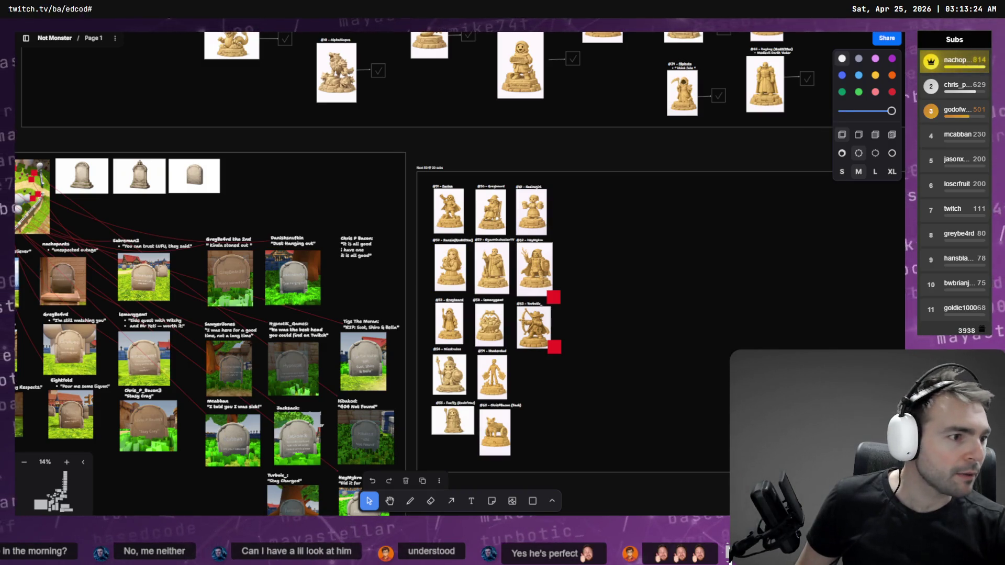
key(alt+Tab)
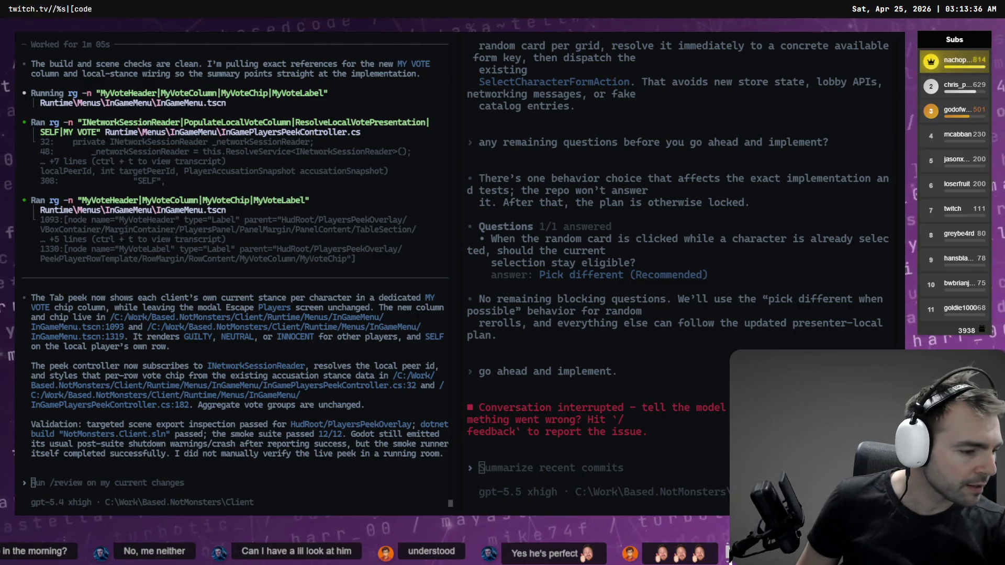
Rebuild the Godot .NET project with F5 and dismiss the build-error dialog.
key(alt+Tab)
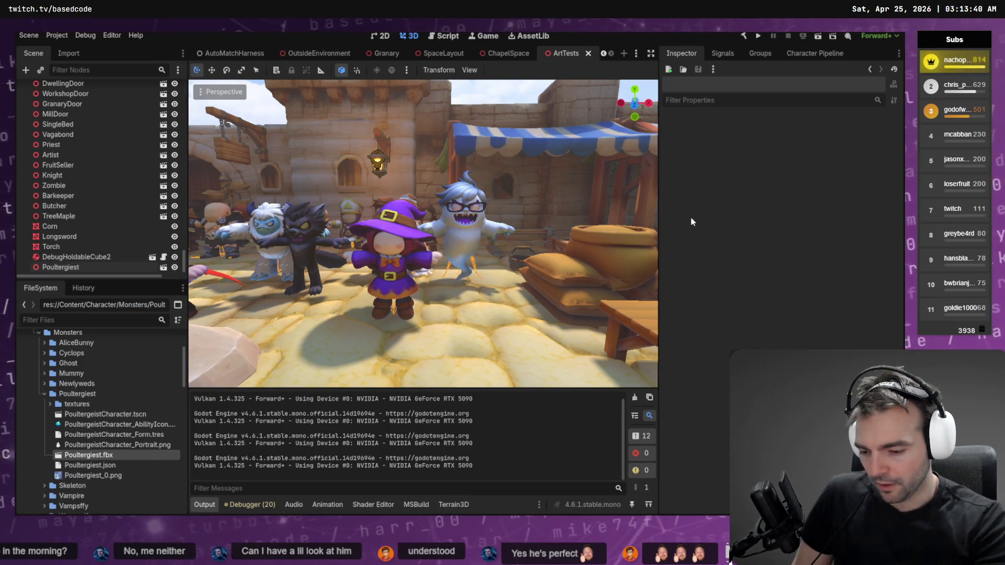
key(F5)
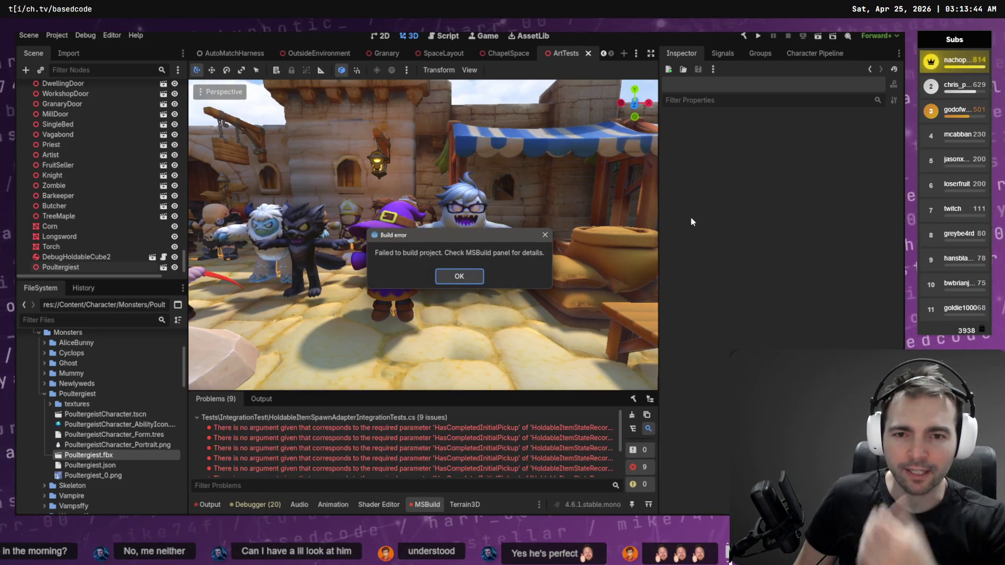
click(459, 276)
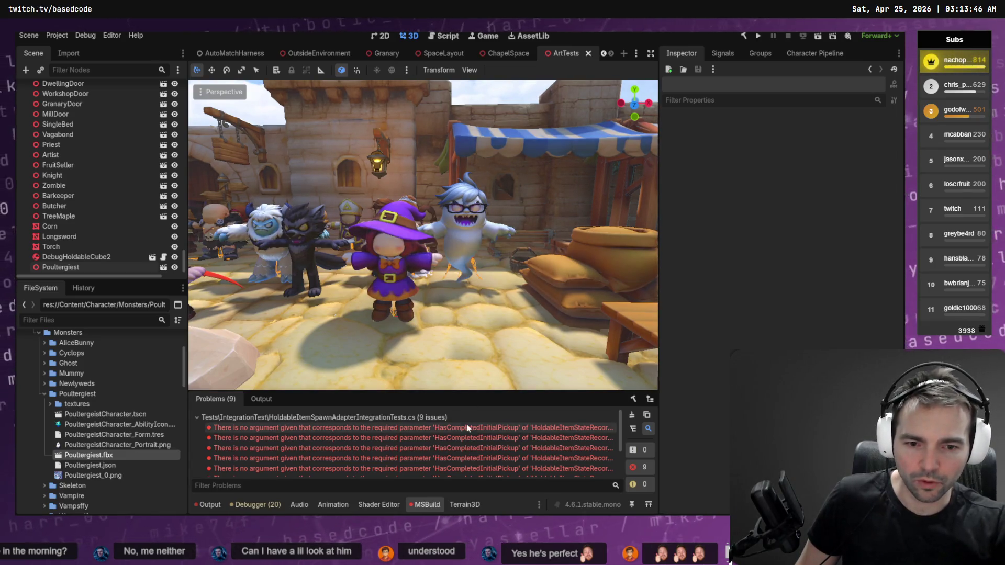
key(alt+Tab)
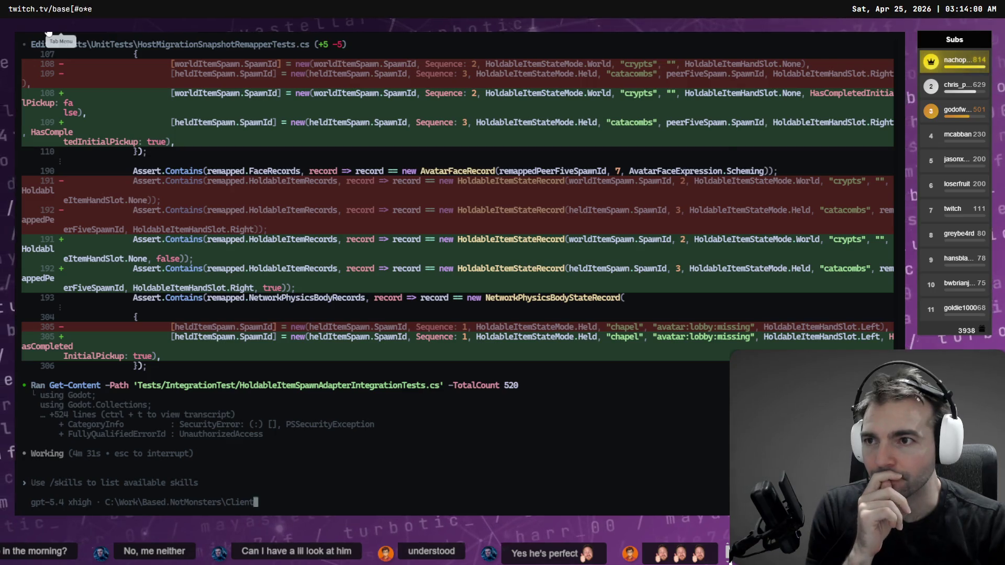
In the other Codex session, dictate 'stage the changes we've made here in this chat.'.
key(ctrl+Tab)
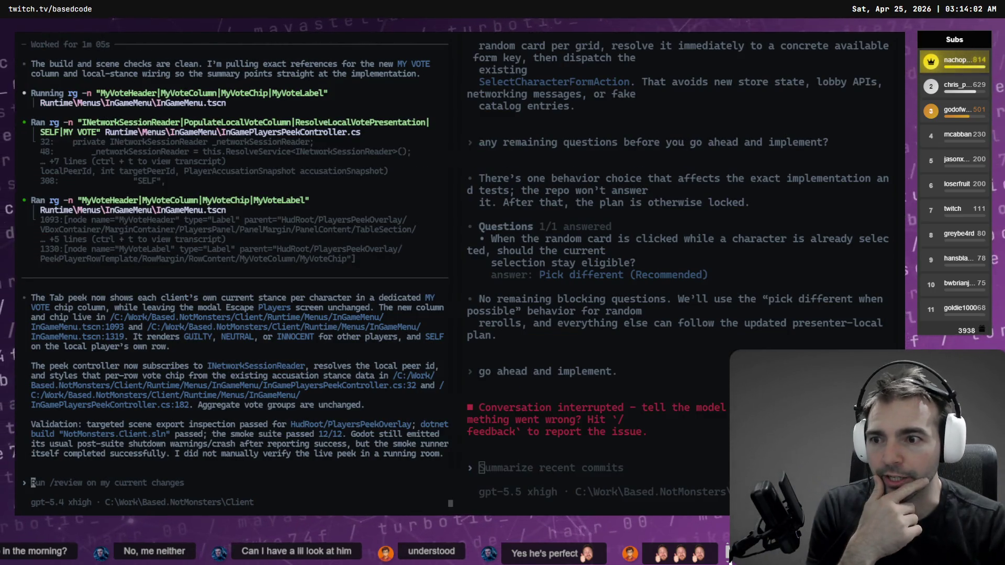
click(99, 464)
key(super+h)
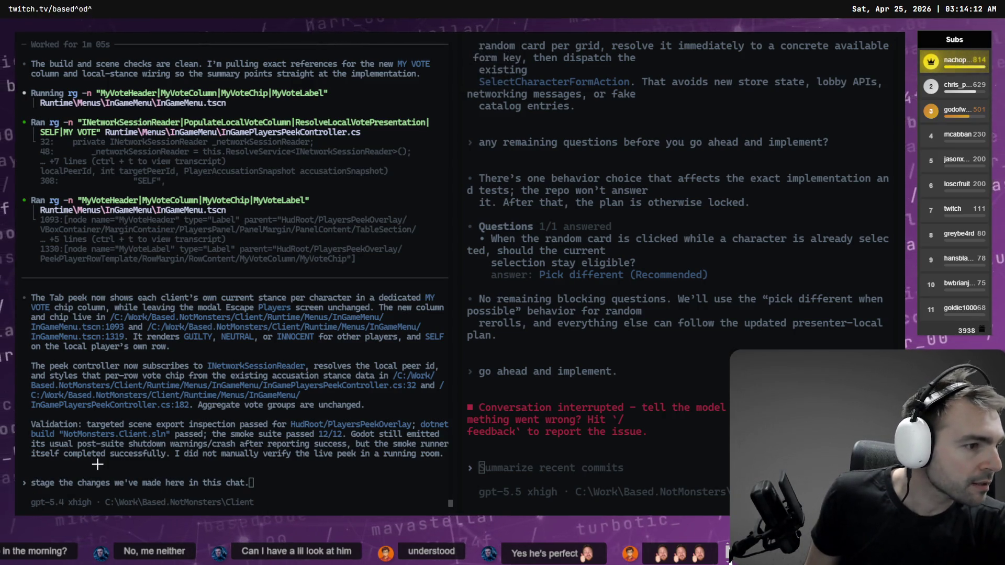
key(alt+Tab)
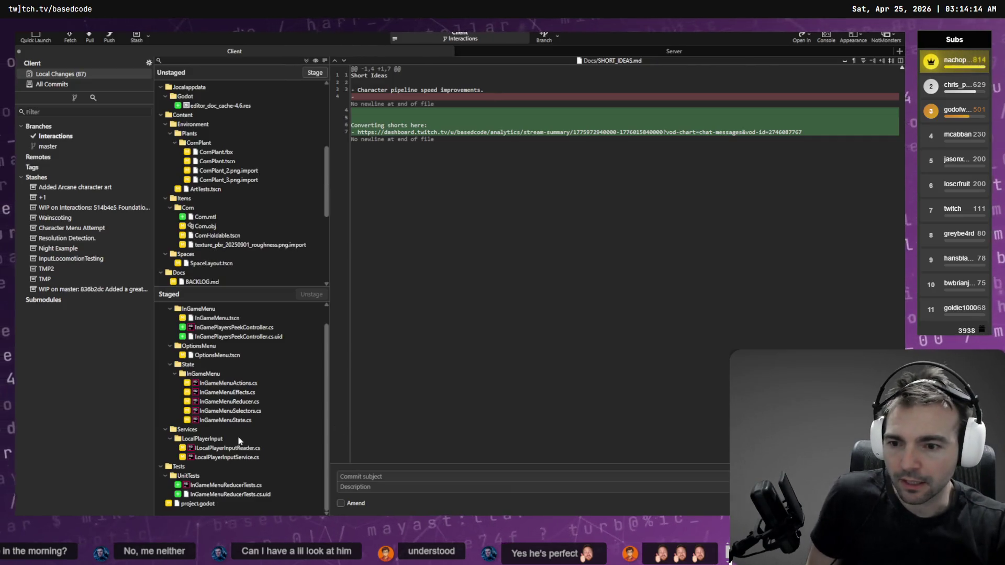
Stage InGameMenu.tscn and InGameMenuPlayersPeekController.cs in Fork.
scroll(218, 282, down, 6)
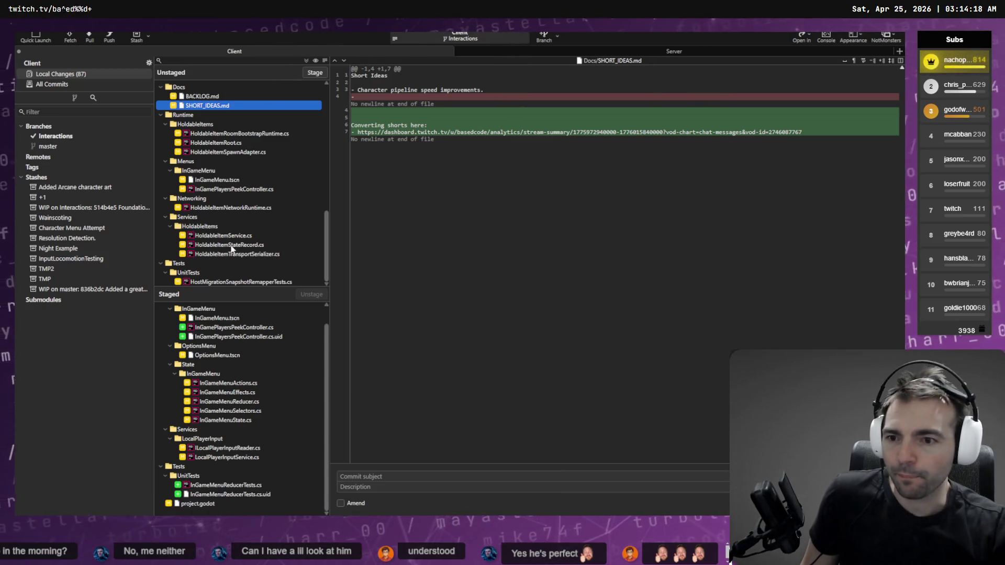
scroll(230, 254, up, 1)
scroll(230, 251, up, 3)
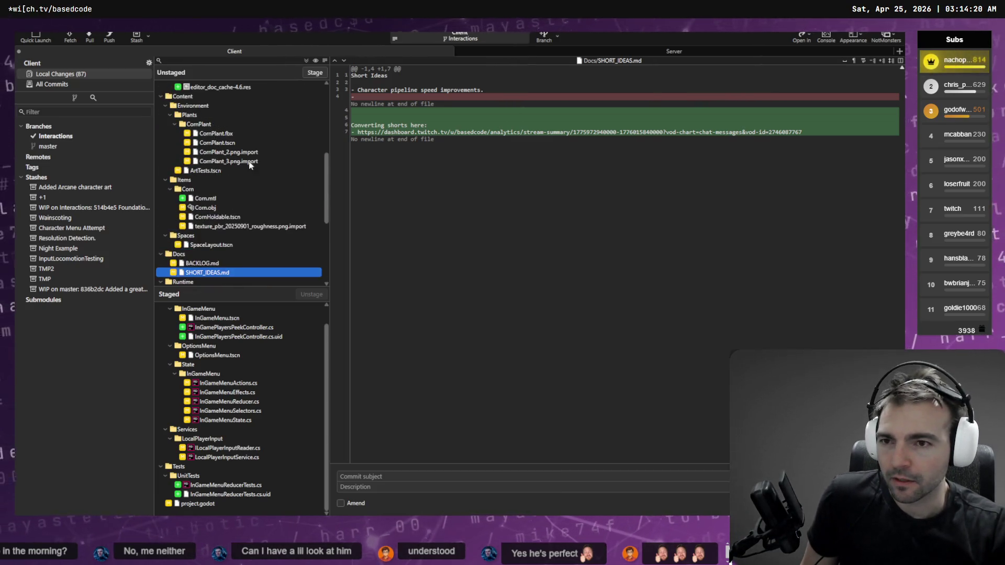
scroll(253, 164, up, 5)
scroll(253, 164, down, 5)
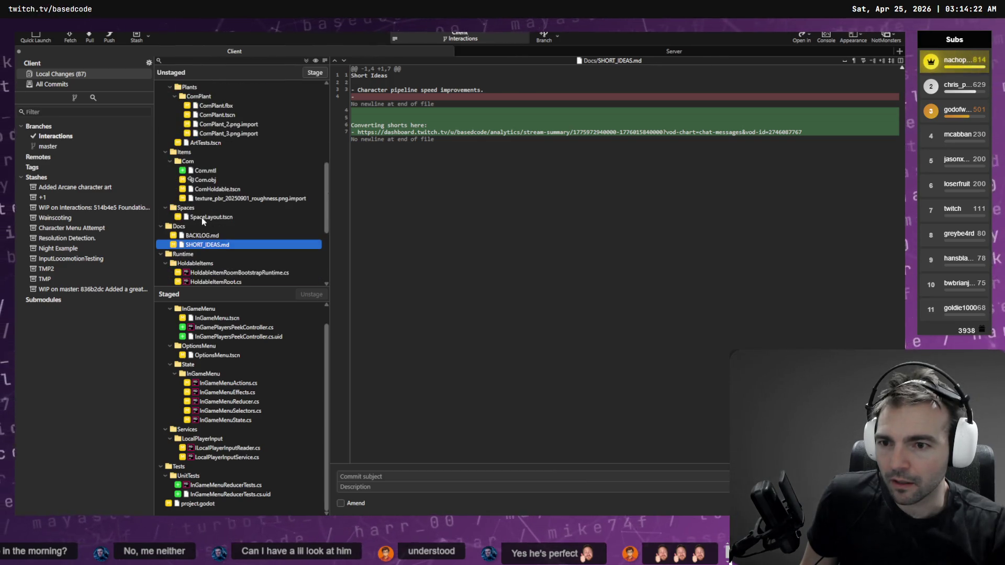
scroll(225, 426, up, 1)
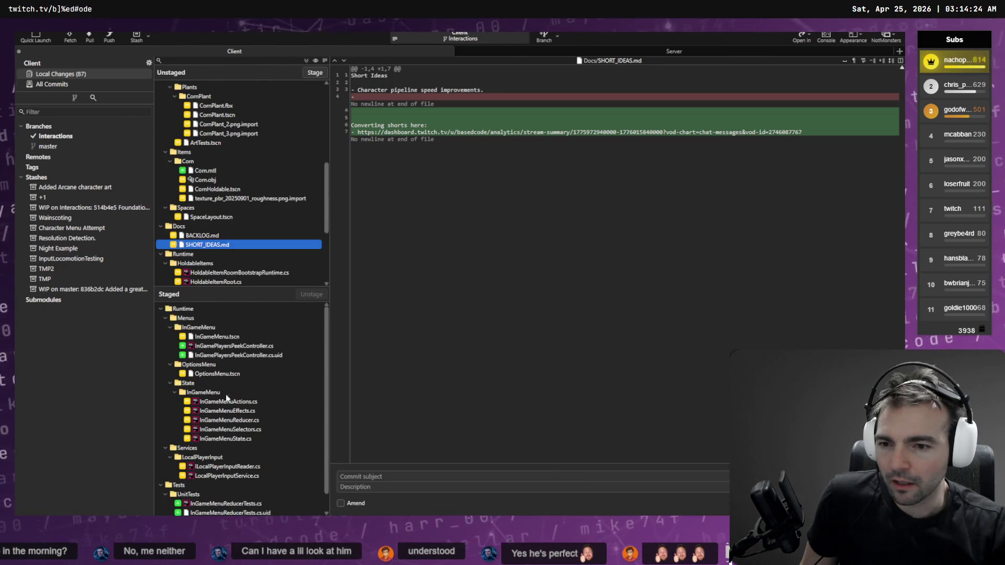
scroll(218, 257, down, 5)
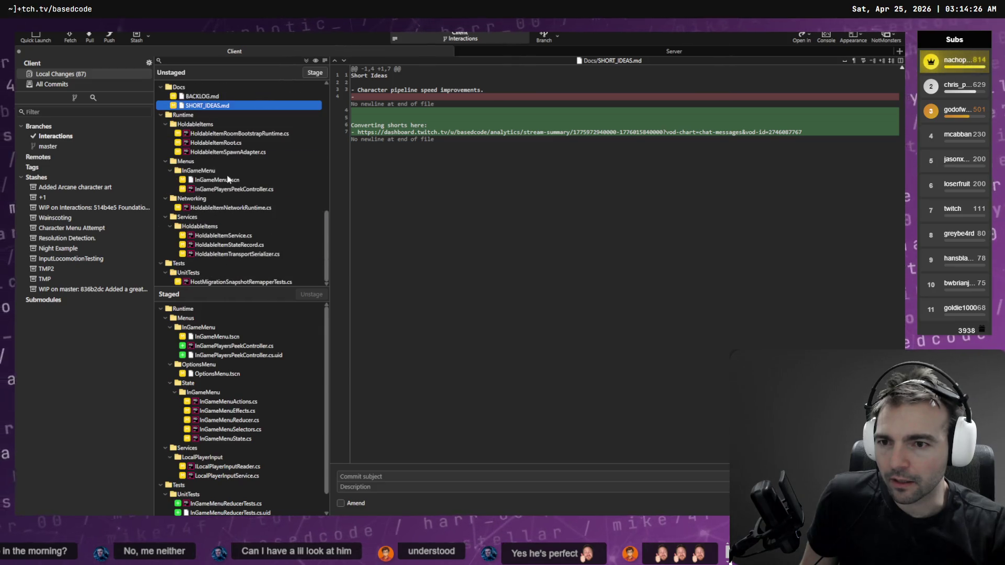
click(223, 181)
shift+click(223, 189)
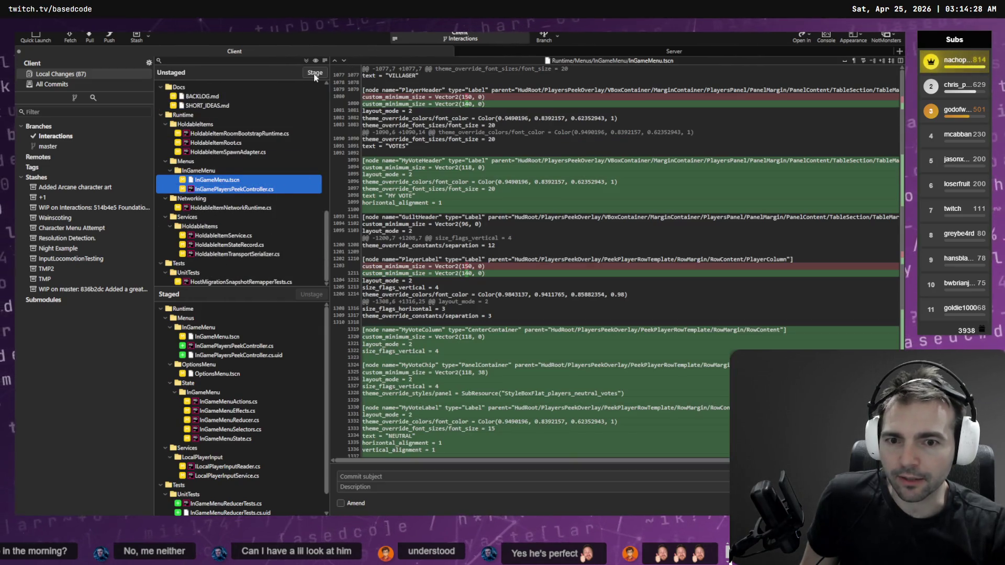
key(space)
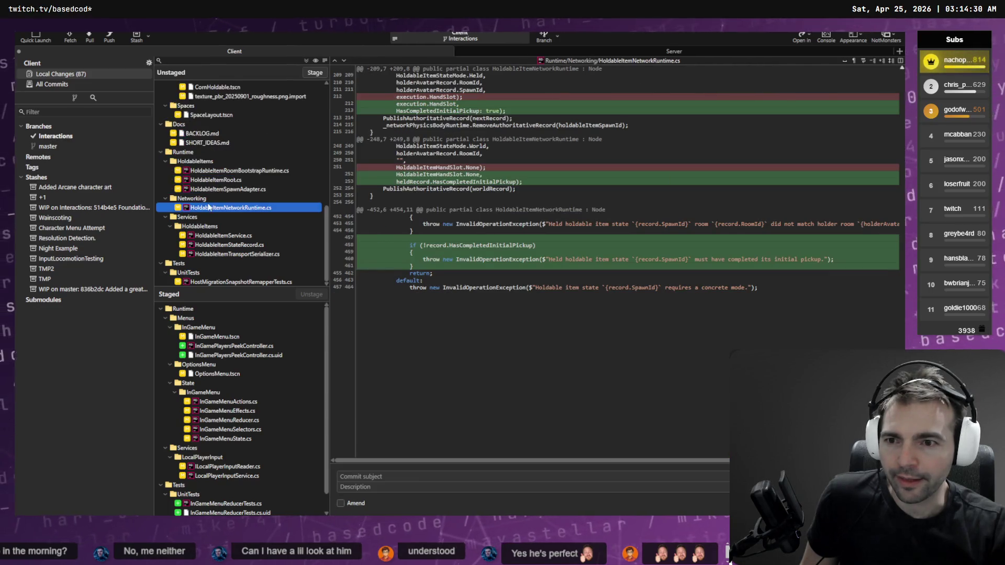
Commit the staged files with the message 'Added a player tab peak menu in game.'.
scroll(244, 426, down, 2)
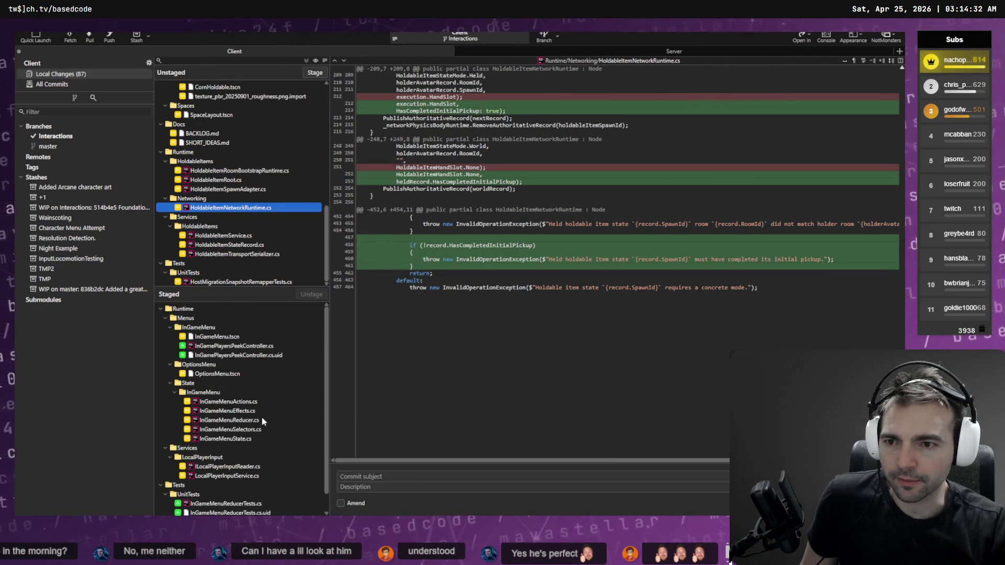
click(398, 469)
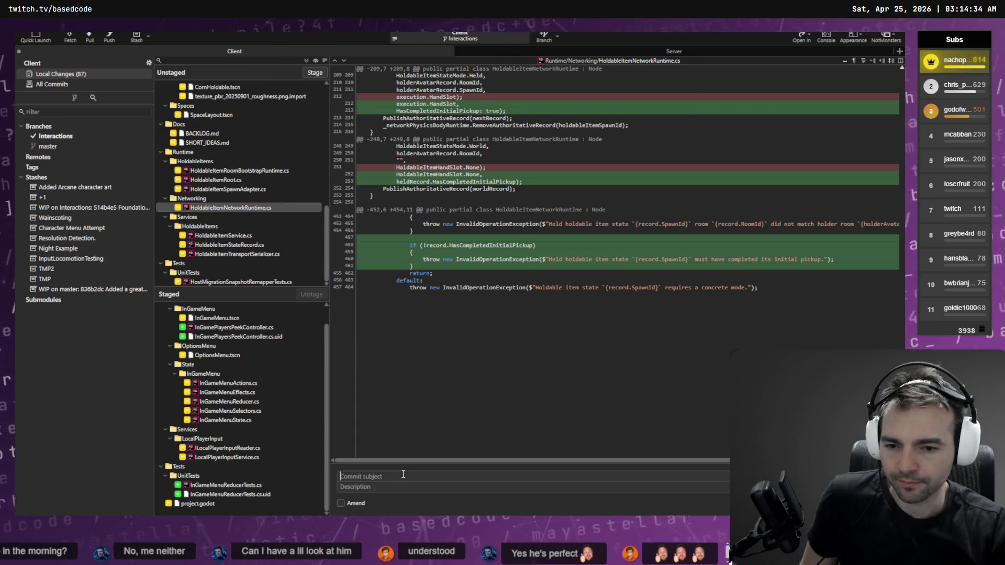
key(super+h)
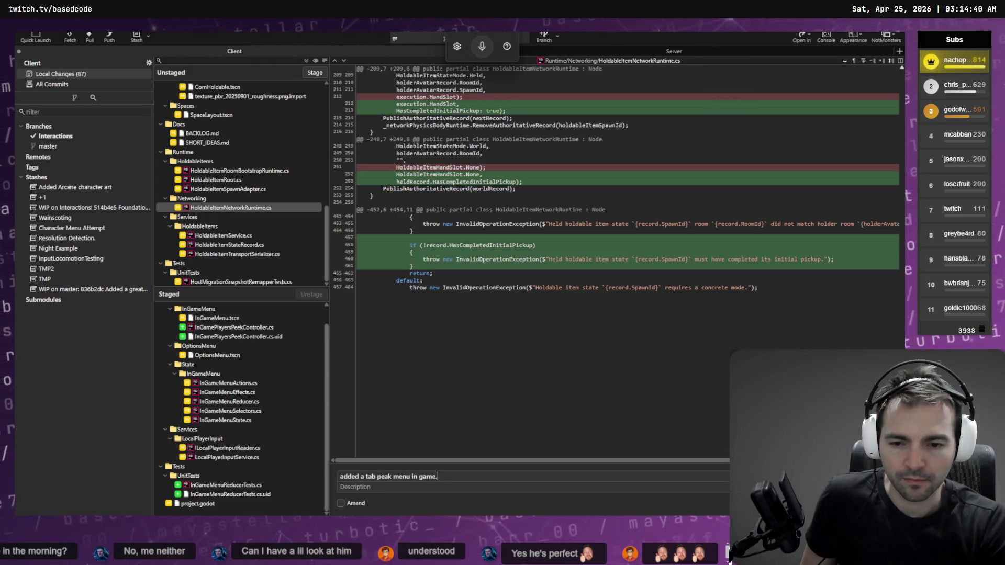
click(367, 476)
text(player)
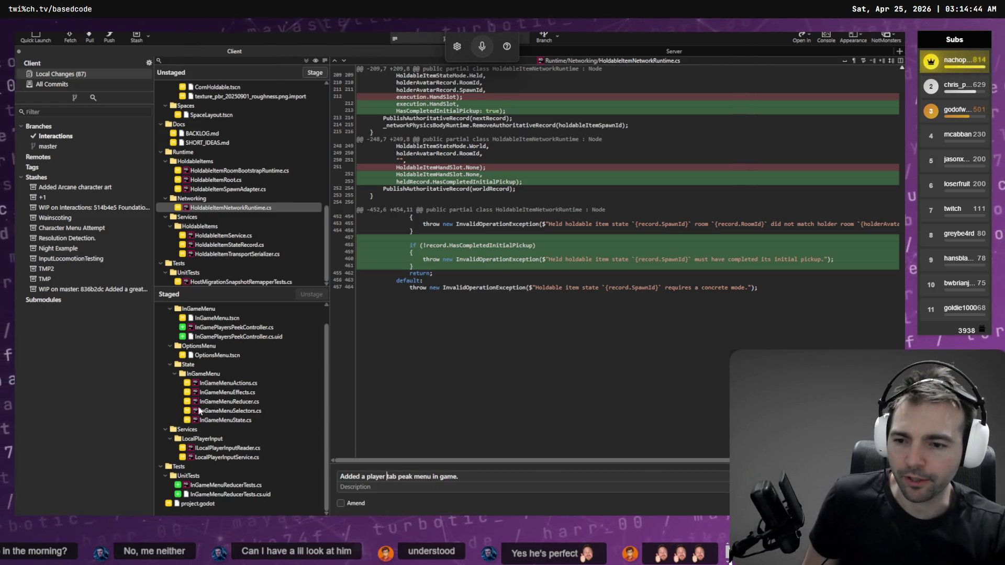
scroll(216, 406, up, 1)
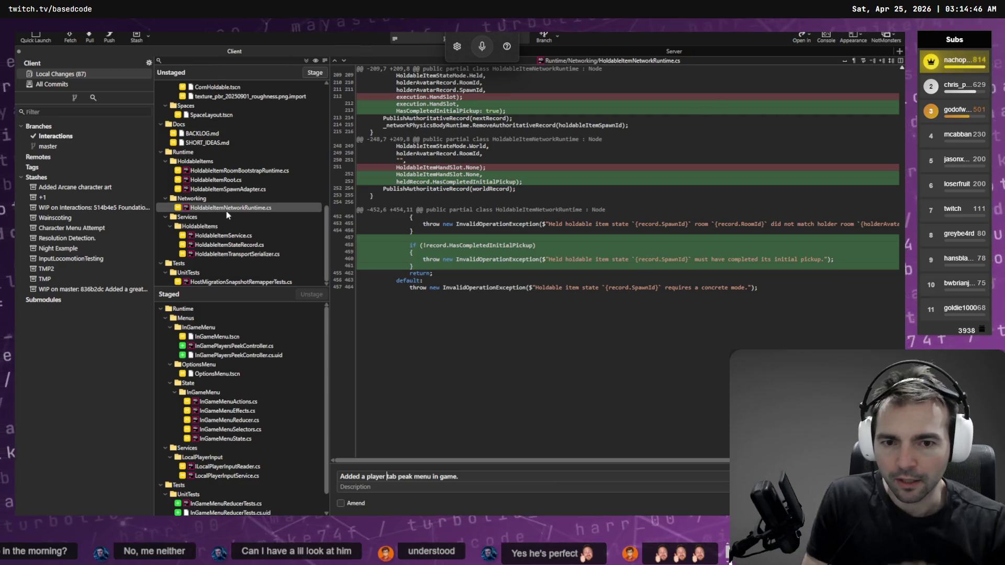
scroll(234, 210, up, 1)
scroll(238, 204, up, 3)
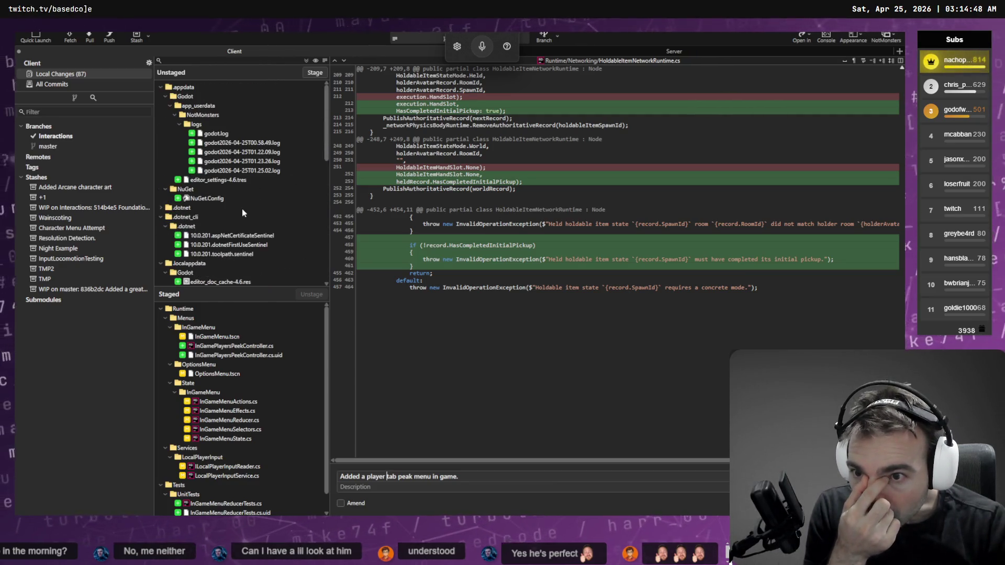
scroll(251, 233, down, 4)
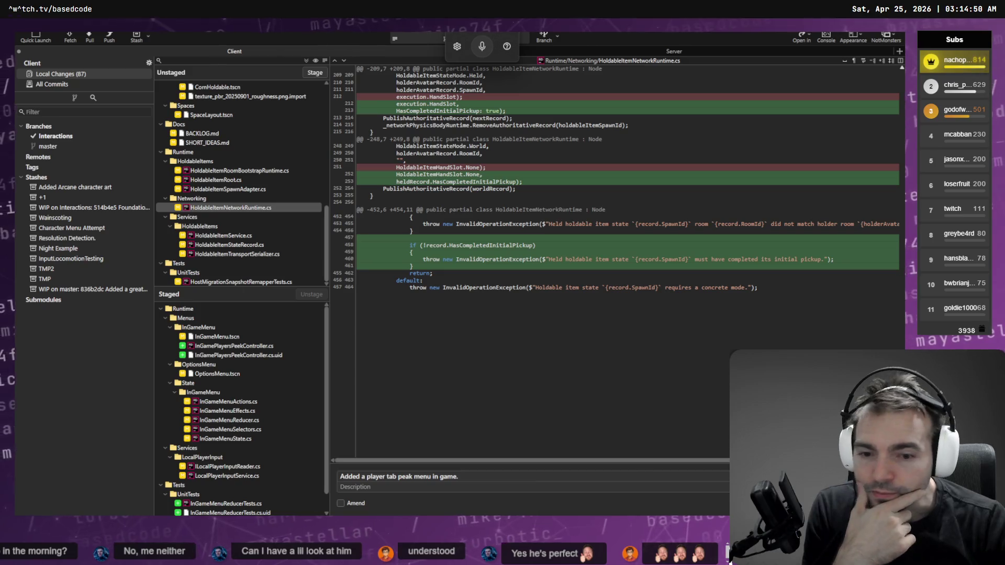
key(ctrl+Return)
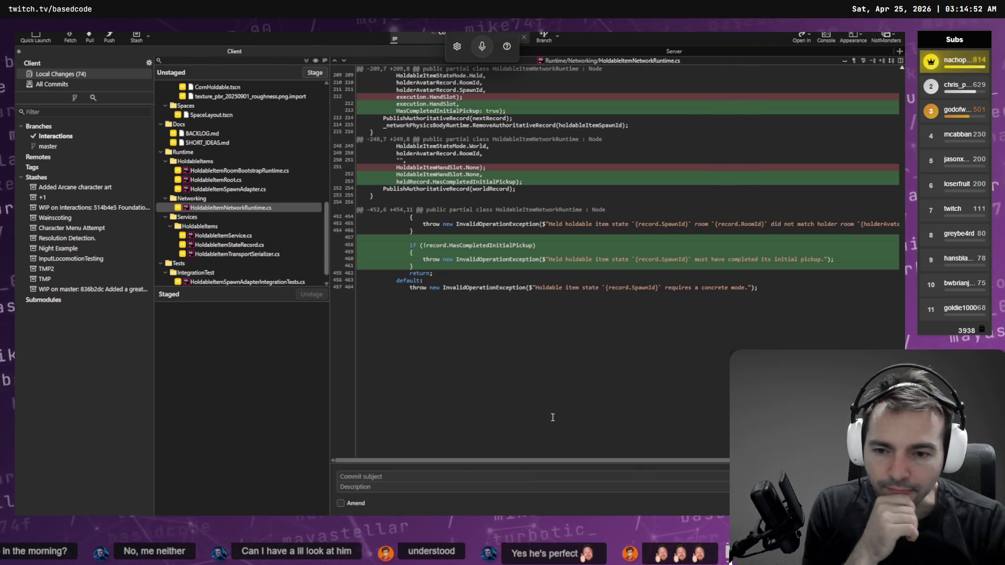
Show All Commits to review the history, then switch to the Hunyuan 3D archer model.
click(56, 136)
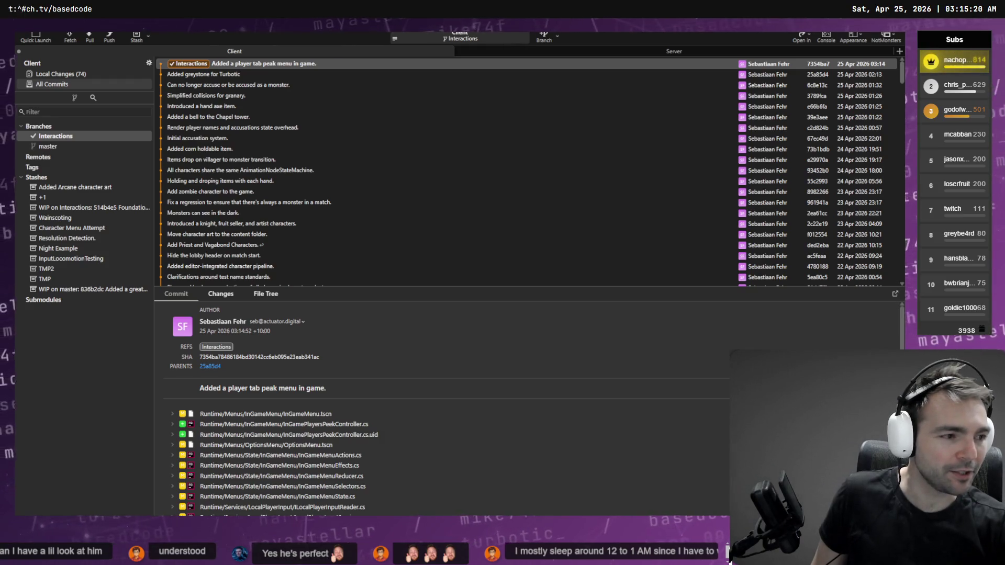
key(alt+Tab)
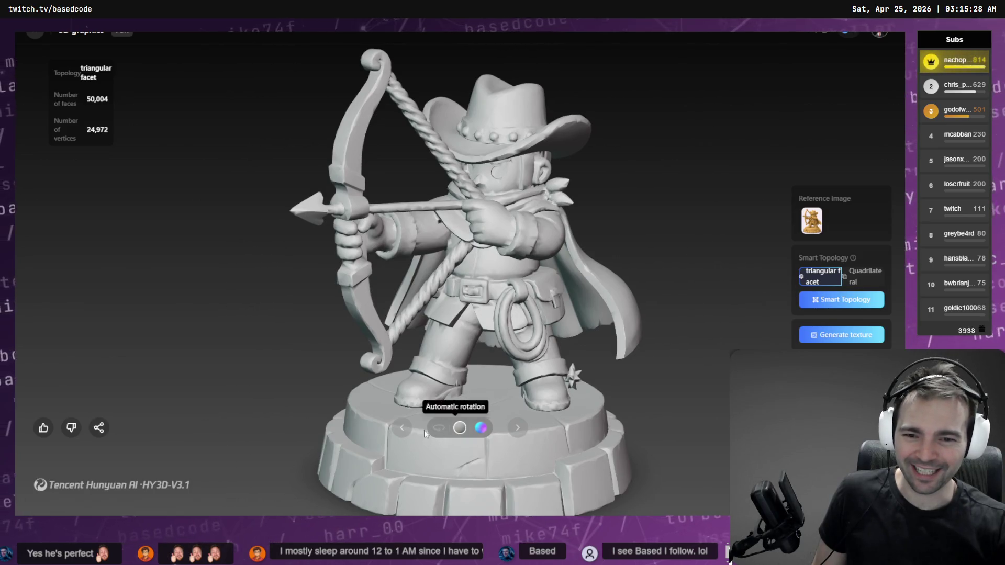
Turn on automatic rotation and set the archer model's smart topology to Quadrilateral.
click(442, 432)
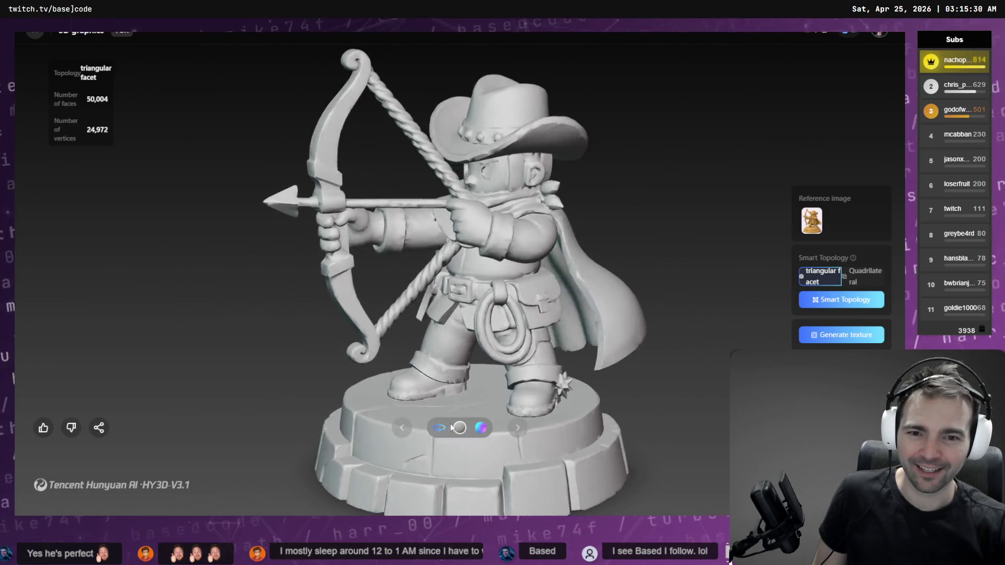
click(877, 275)
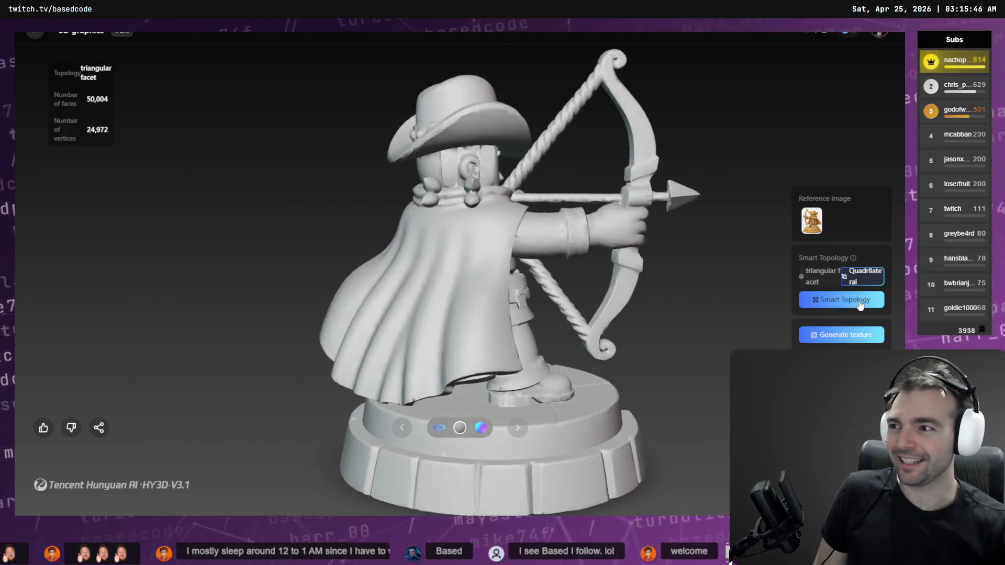
key(alt+Tab)
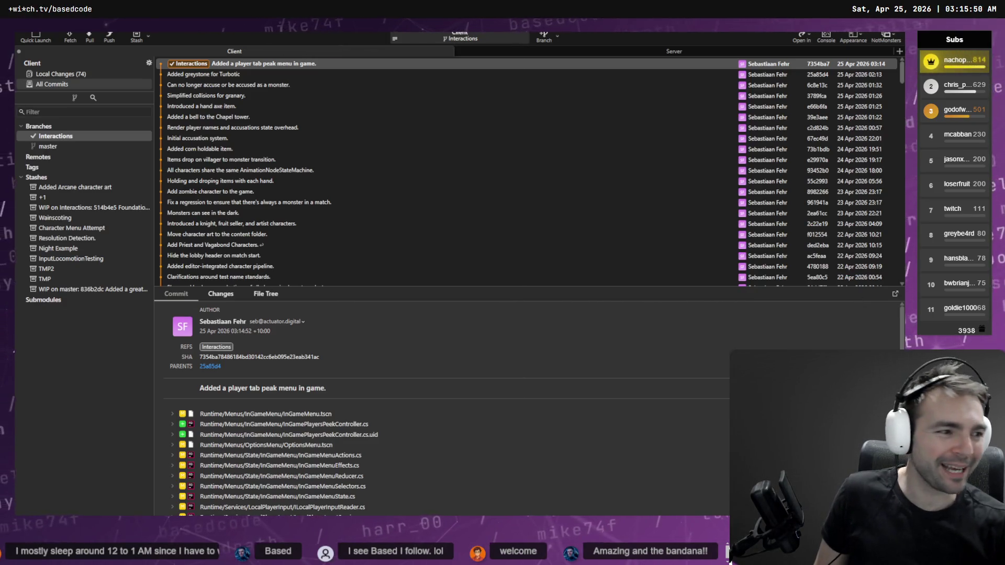
Inspect the 'Holding and droping items with each hand.' commit, briefly checking the Codex terminal.
click(521, 181)
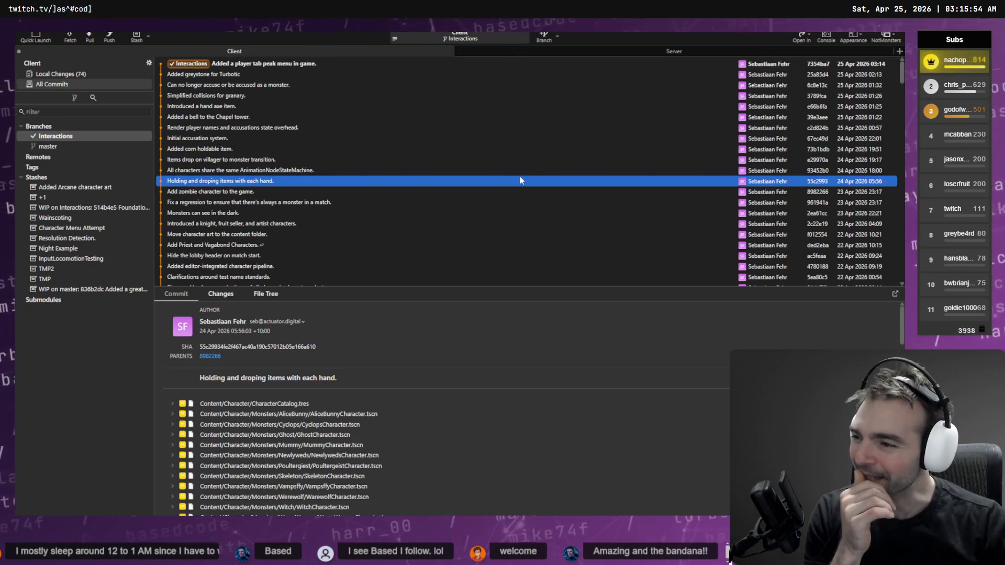
key(alt+Tab)
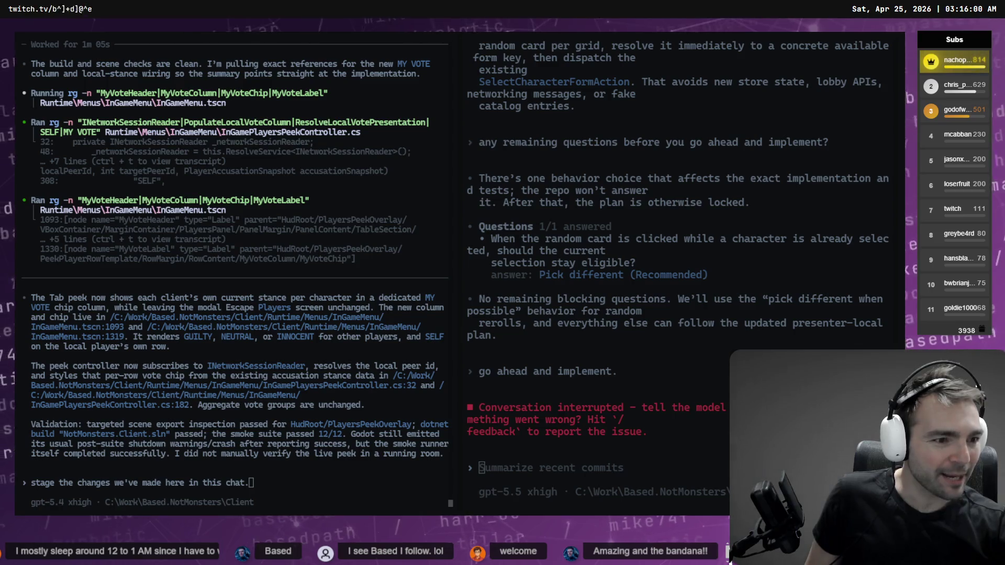
key(alt+Tab)
Review the uncommitted local changes in Fork, then erase the unsent Codex staging prompt.
click(82, 73)
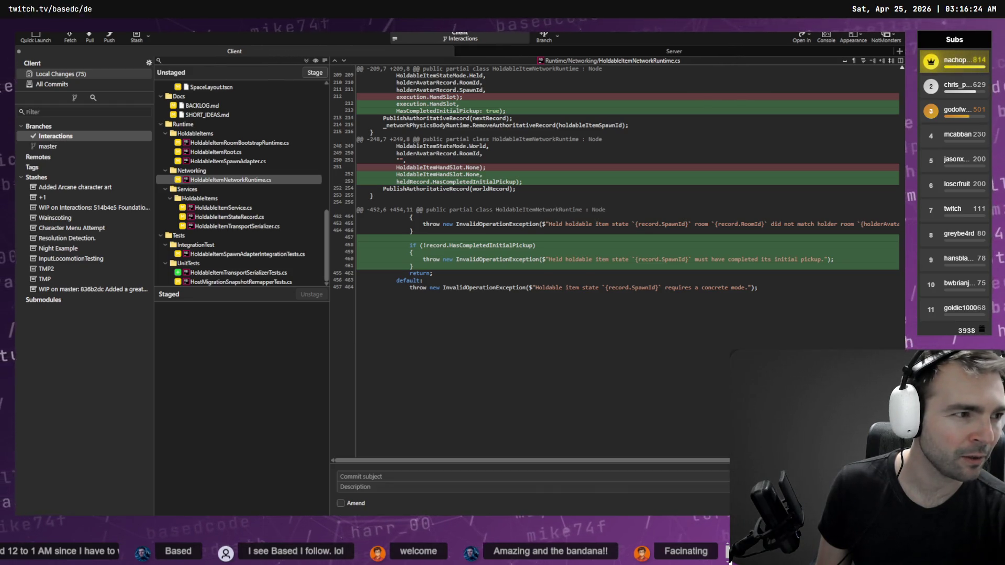
key(alt+Tab)
key(alt+Tab)
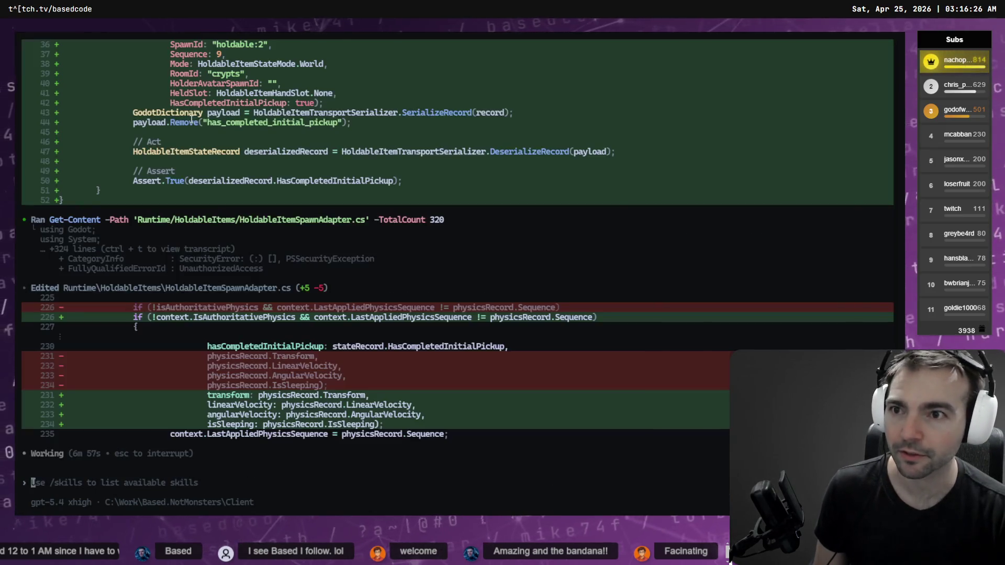
key(alt+Tab)
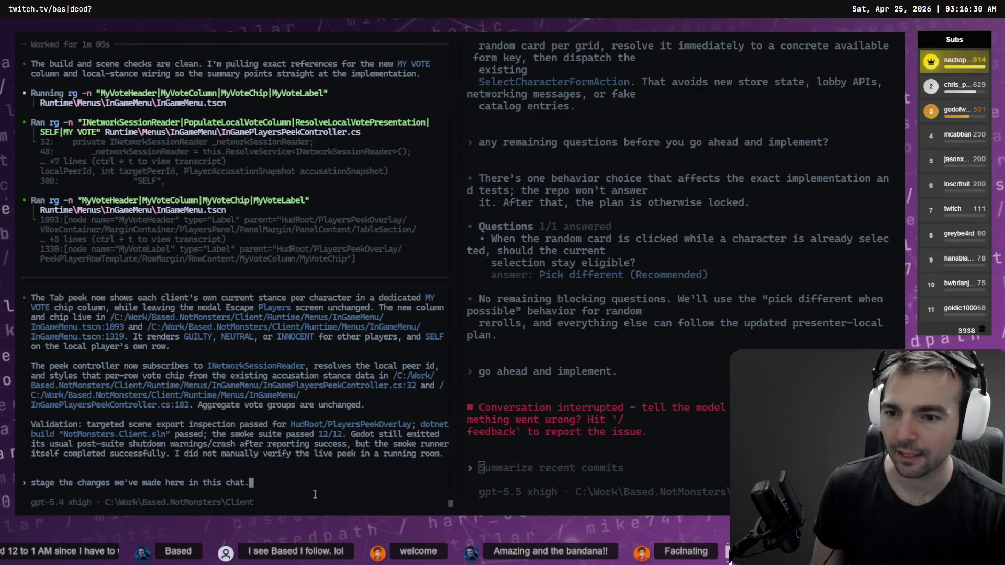
key(BackSpace)
key(BackSpace)
key(BackSpace)
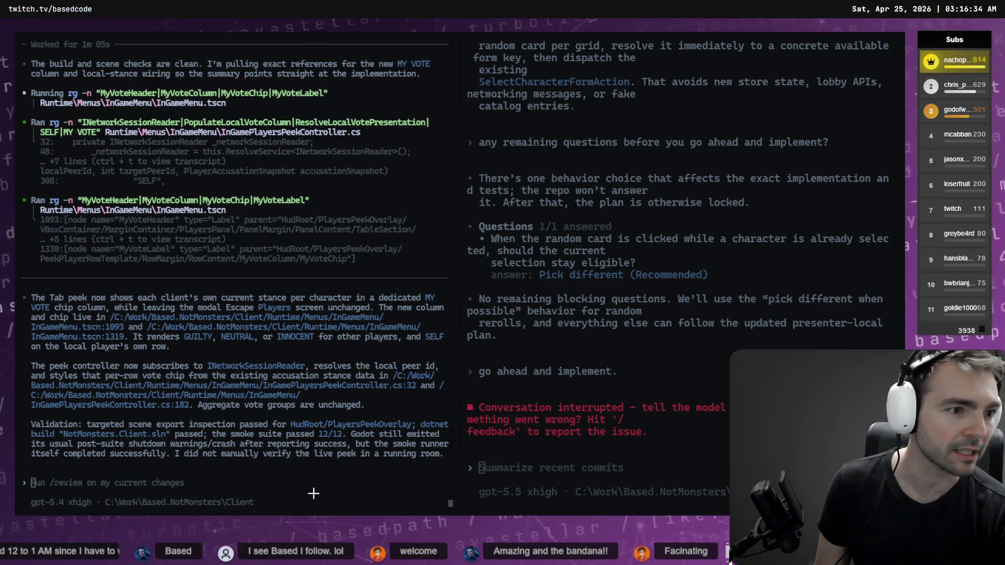
key(alt+Tab)
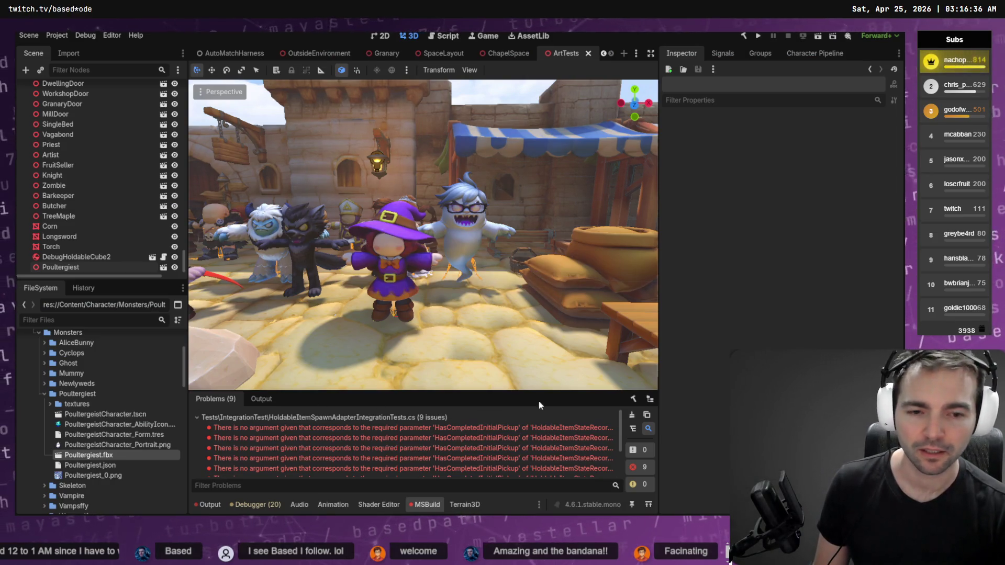
Clear the Problems list and Output log, rebuild the .NET project, then open a new browser tab.
click(632, 416)
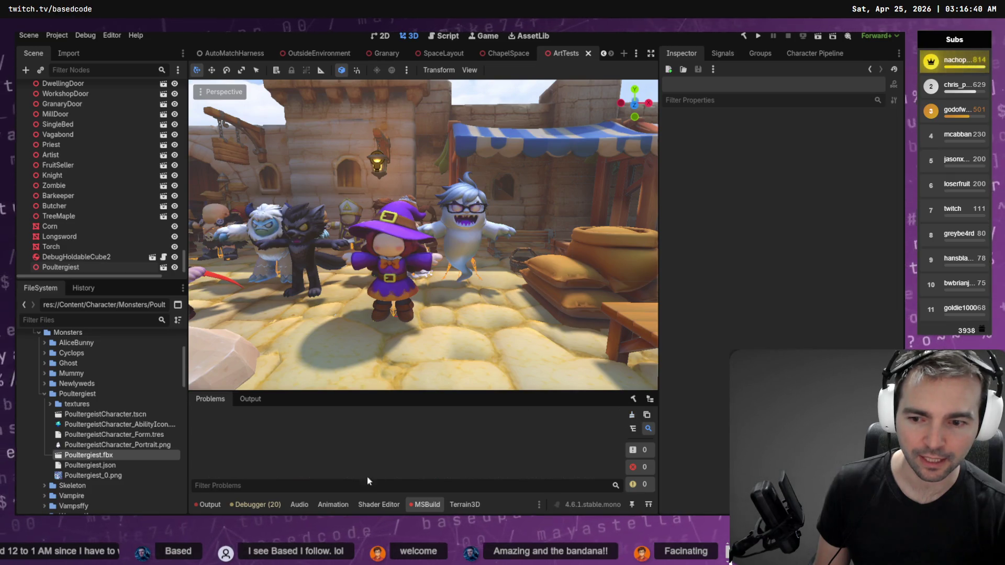
click(194, 504)
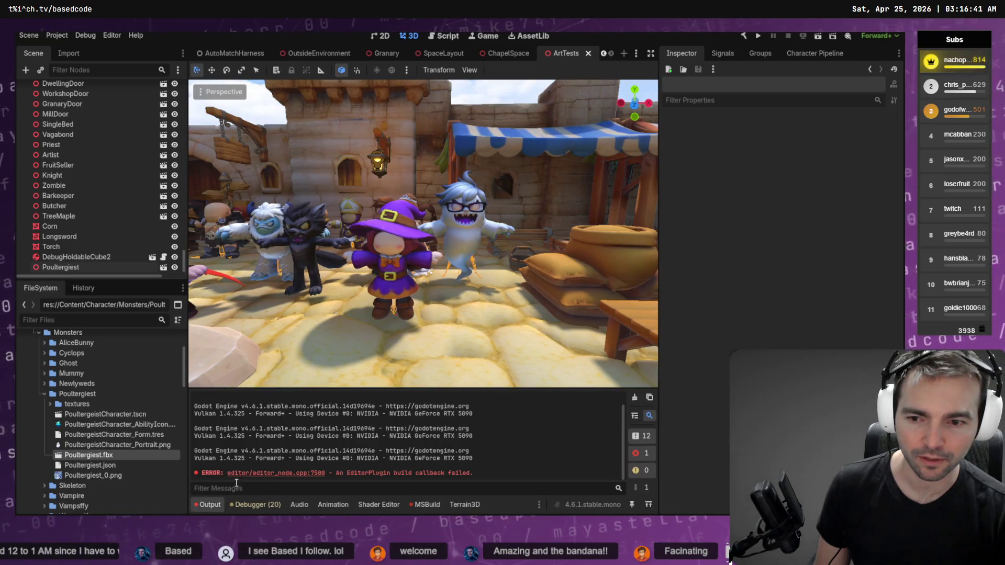
click(634, 398)
key(alt+b)
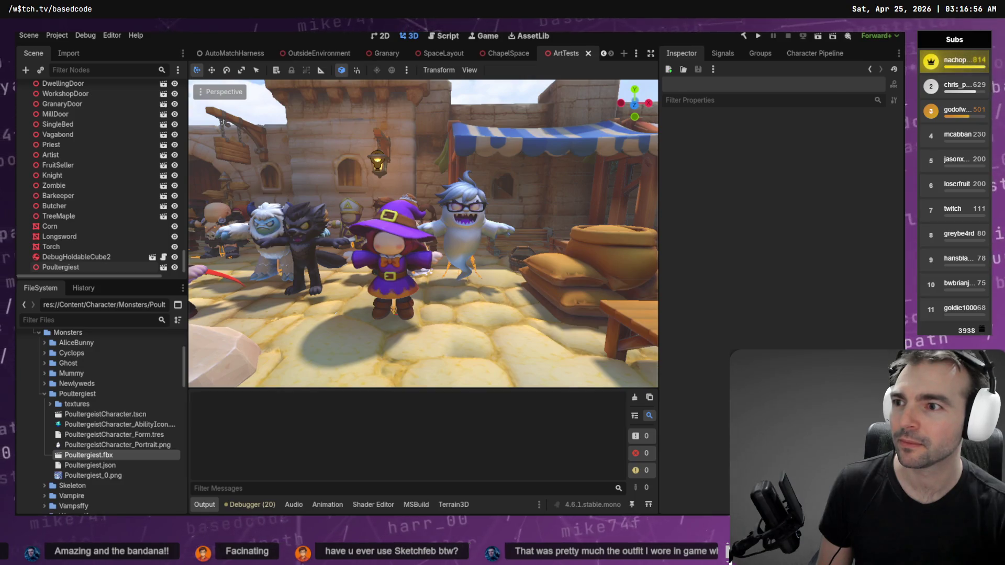
key(alt+Tab)
key(ctrl+t)
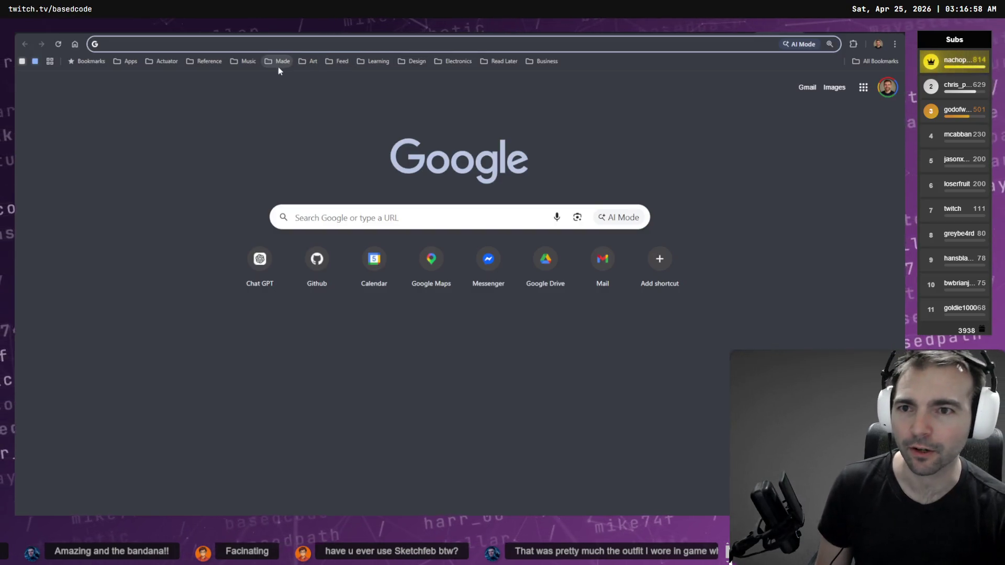
From the Made bookmarks, open the artist's Mateba Unica 6 Autorevolver and orbit it to the grip.
click(279, 64)
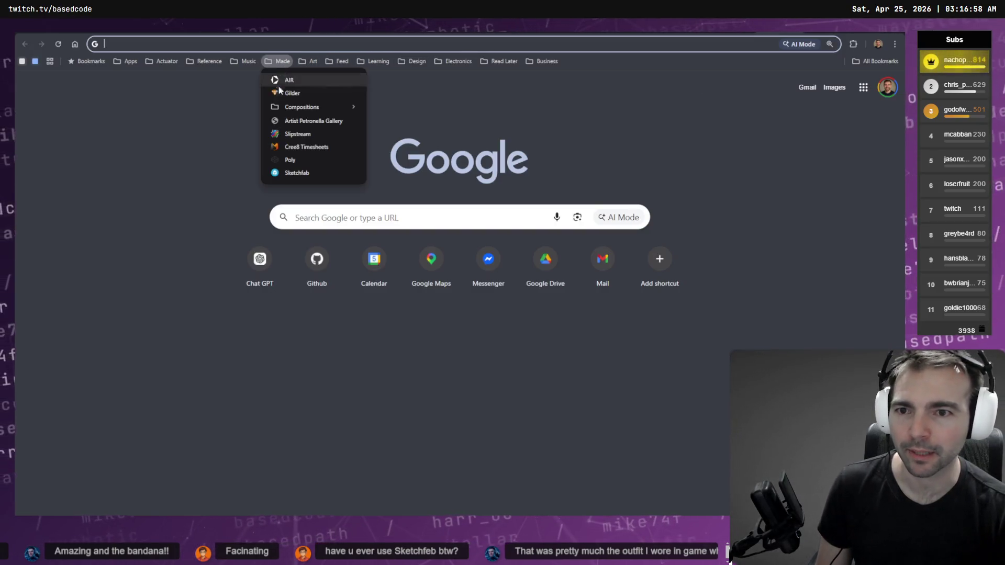
click(313, 174)
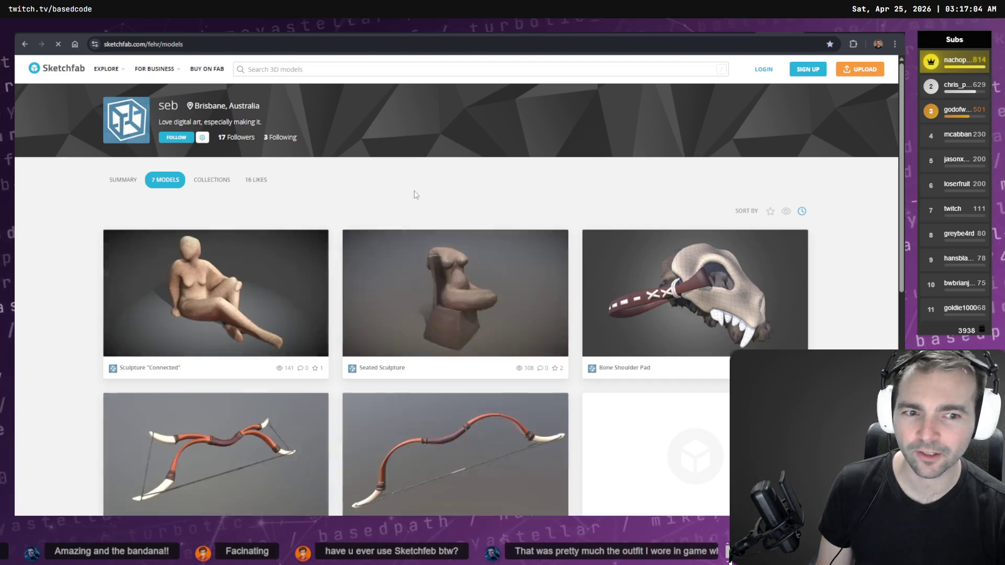
scroll(416, 195, down, 7)
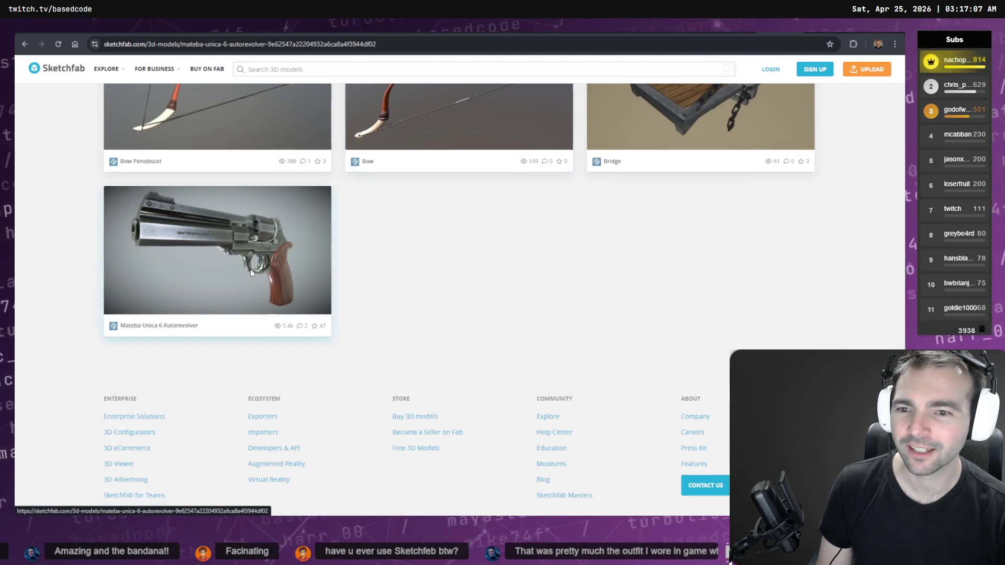
click(250, 269)
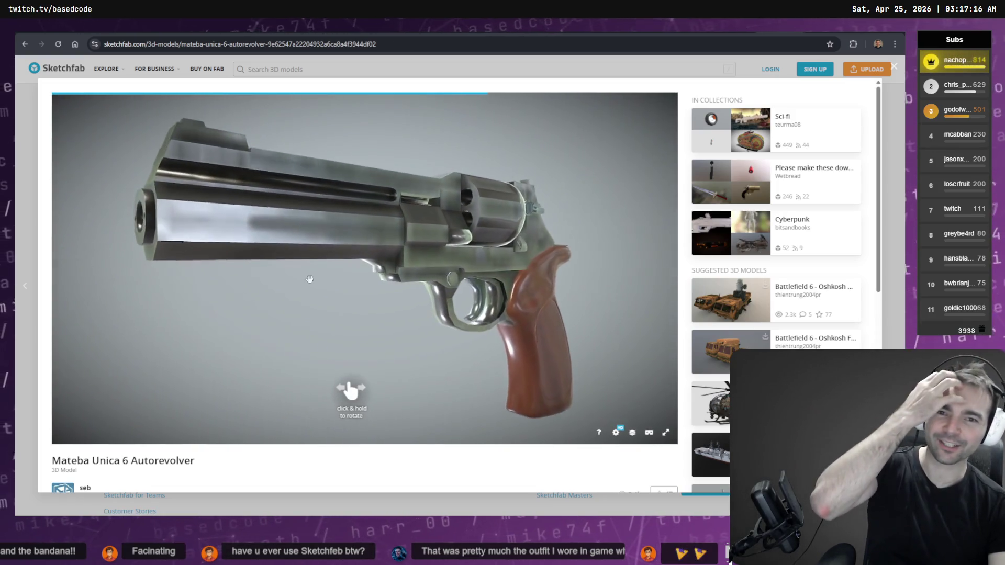
mouse_move(333, 276)
mouse_down()
mouse_move(497, 272)
mouse_move(453, 276)
mouse_move(428, 297)
mouse_move(487, 281)
mouse_move(458, 290)
mouse_up()
mouse_move(497, 286)
mouse_down()
mouse_move(399, 310)
mouse_move(432, 250)
mouse_move(565, 254)
mouse_up()
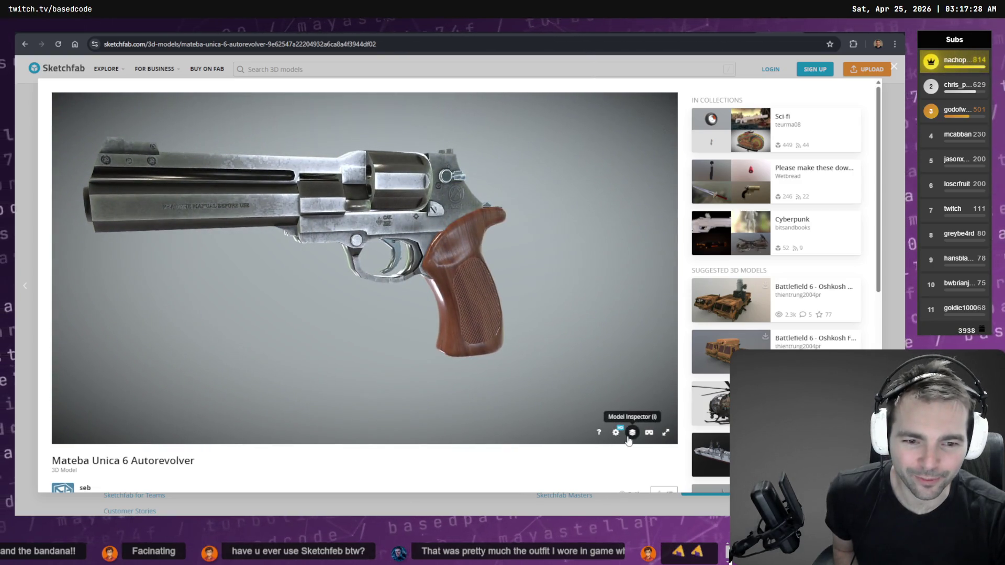
In the Model Inspector, view the revolver as wireframe, matcap, base colour, roughness, metalness and normal map.
click(629, 439)
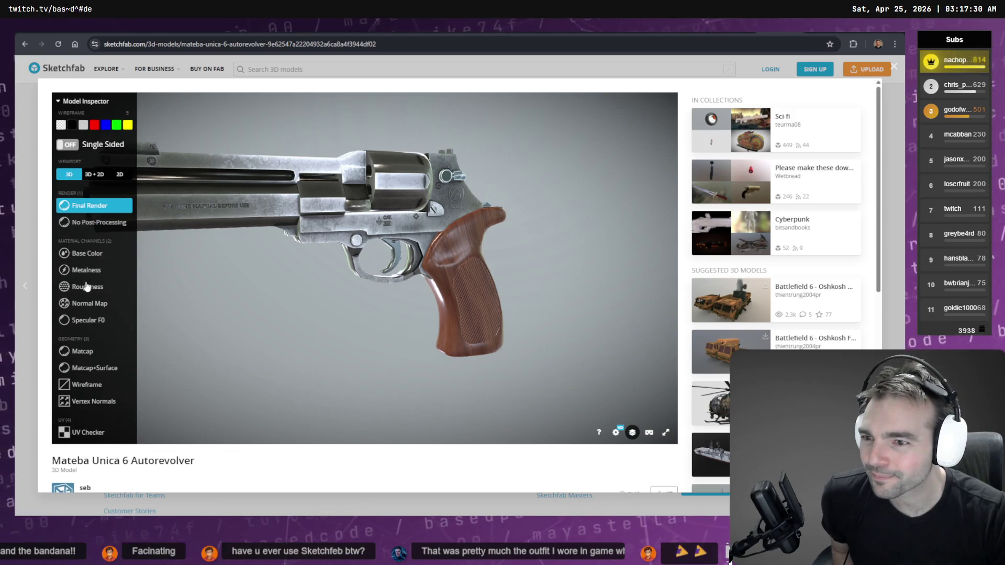
click(97, 389)
mouse_move(471, 282)
mouse_down()
mouse_move(517, 283)
mouse_move(422, 285)
mouse_move(469, 284)
mouse_move(432, 287)
mouse_up()
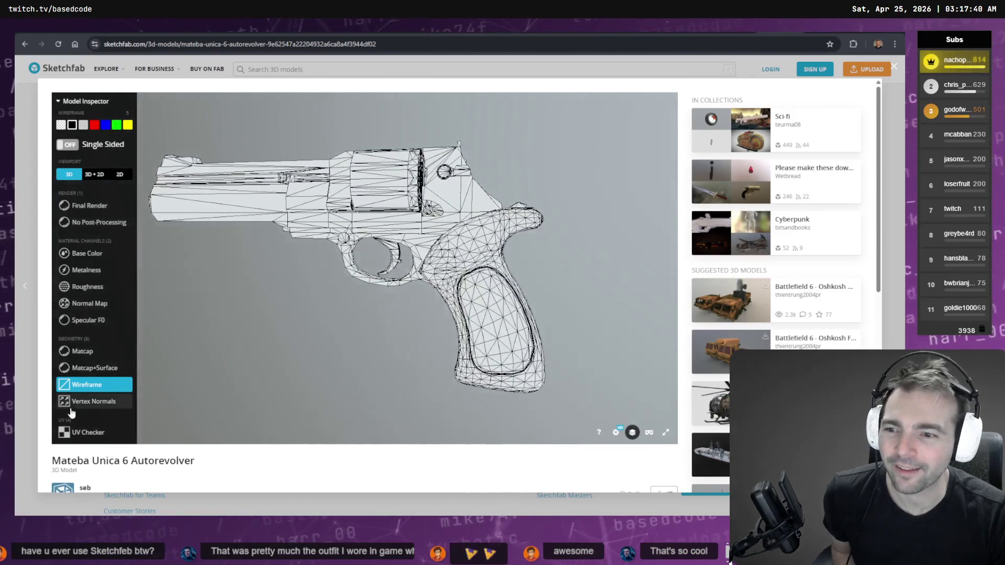
click(91, 356)
click(90, 255)
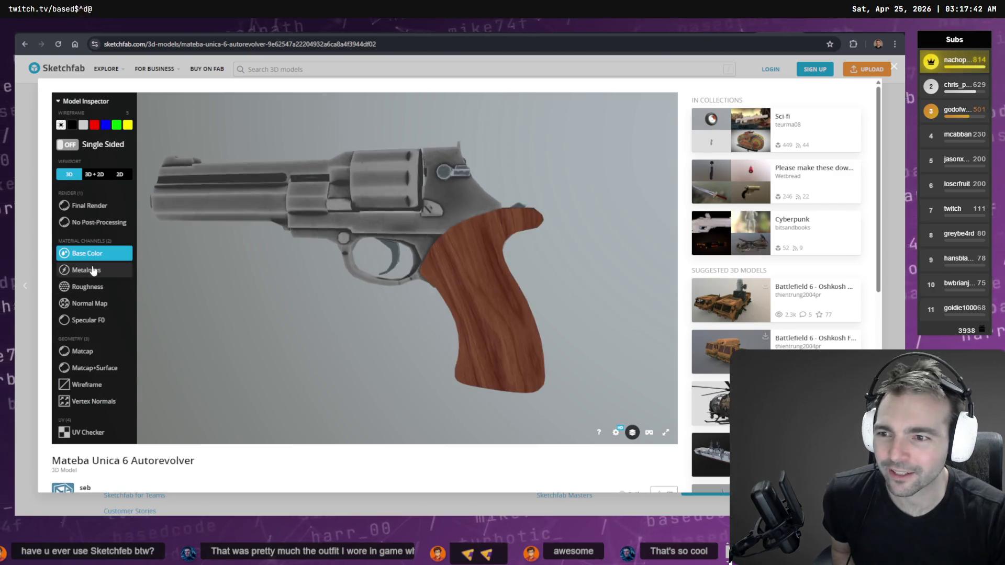
drag(157, 280, 335, 270)
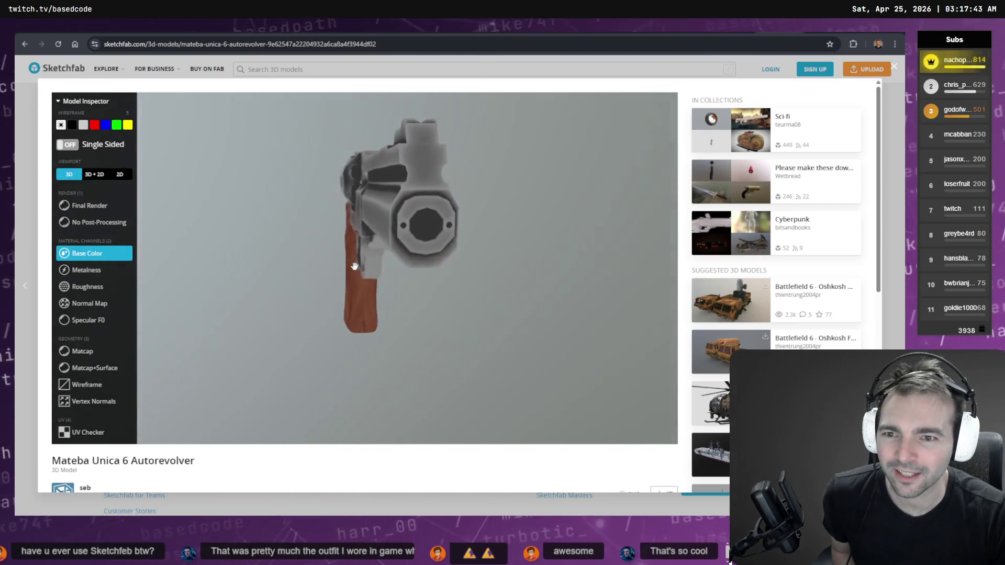
click(92, 285)
click(91, 270)
drag(215, 288, 265, 288)
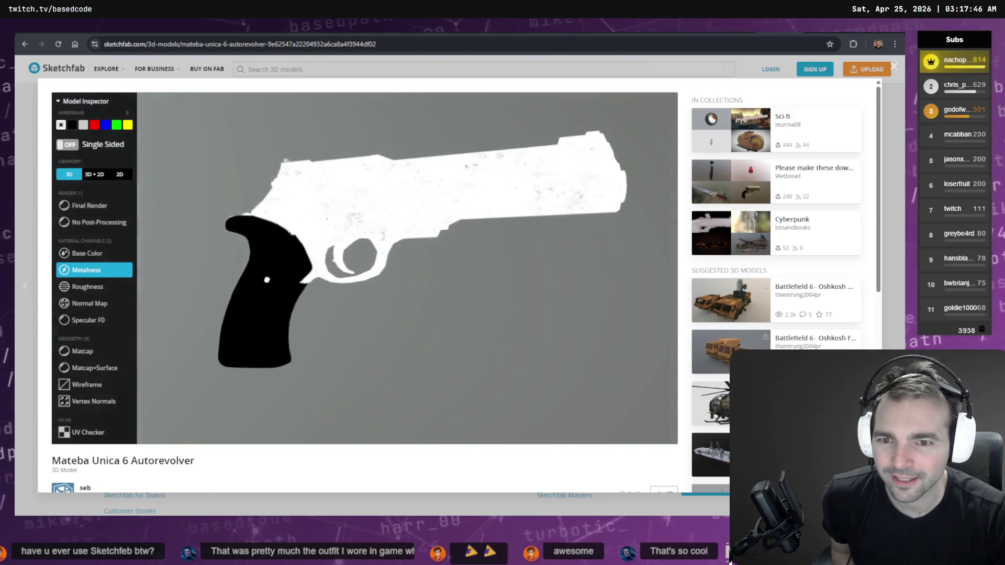
click(99, 304)
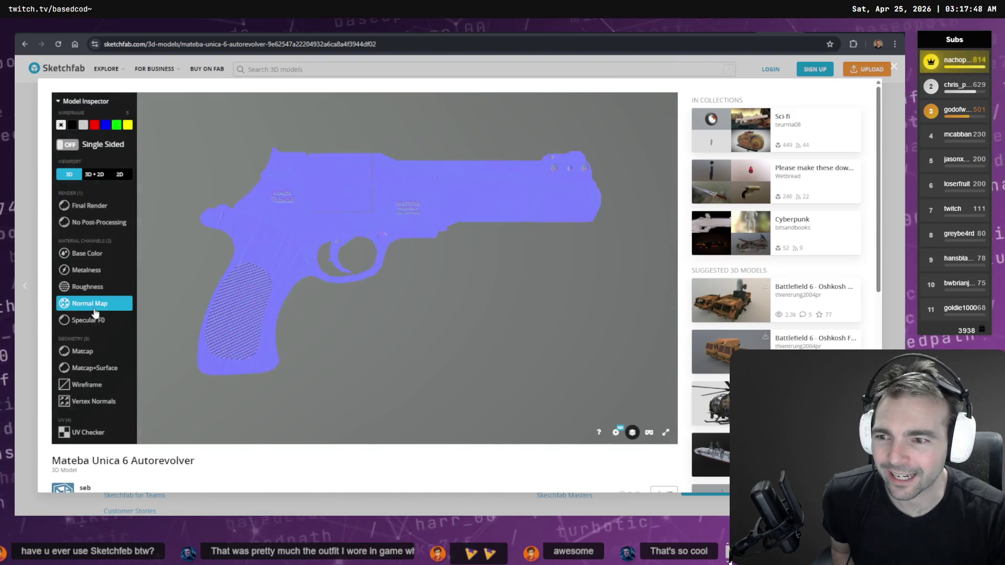
mouse_move(208, 325)
mouse_down()
mouse_move(314, 317)
mouse_move(272, 317)
mouse_up()
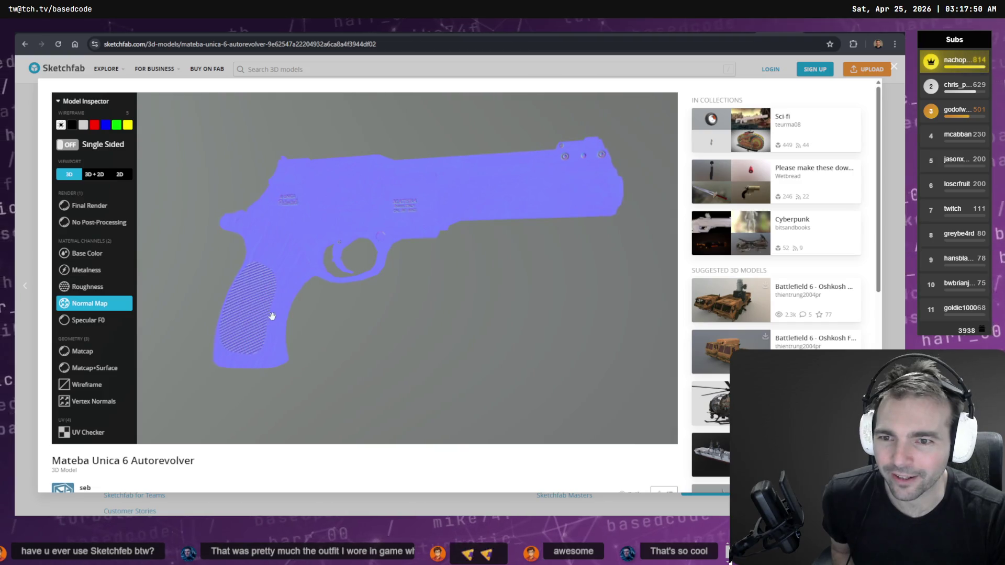
Return to Final Render and zoom in on the MATEBA engraving from several angles.
scroll(280, 290, up, 5)
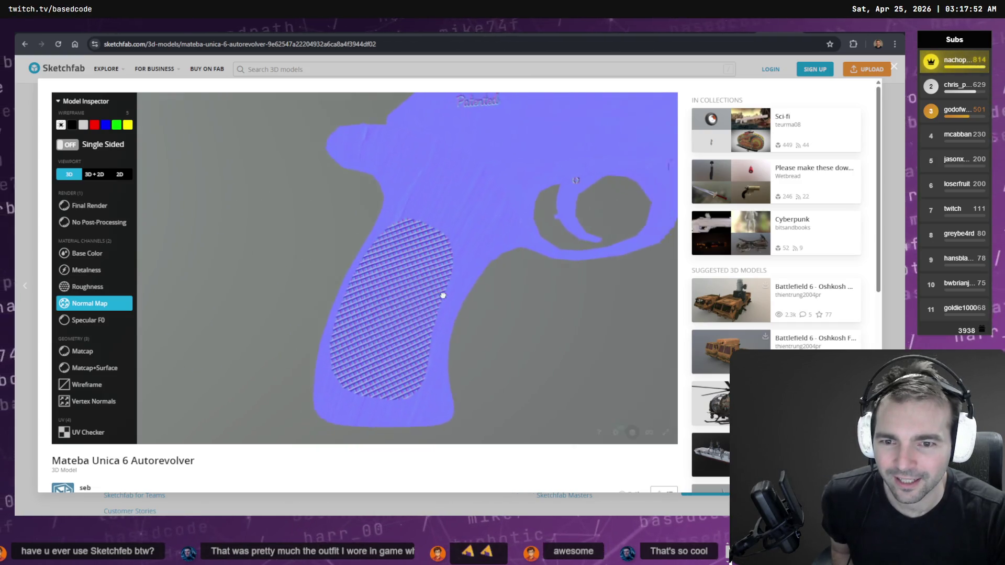
mouse_move(511, 167)
mouse_down()
mouse_move(409, 220)
mouse_move(274, 202)
mouse_move(210, 172)
mouse_move(376, 206)
mouse_move(444, 253)
mouse_move(408, 204)
mouse_move(531, 234)
mouse_move(291, 265)
mouse_move(574, 278)
mouse_move(513, 263)
mouse_move(110, 237)
mouse_up()
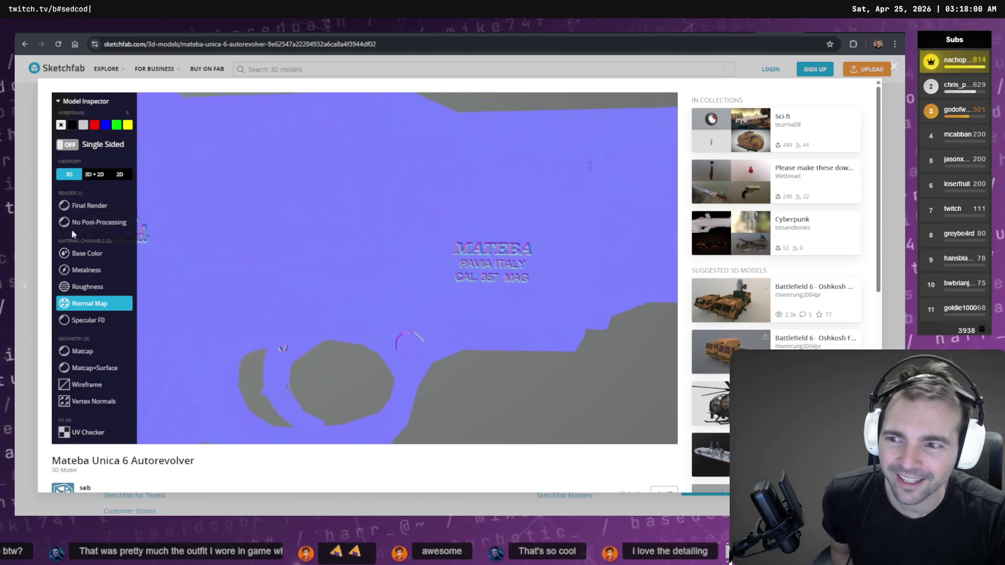
click(97, 206)
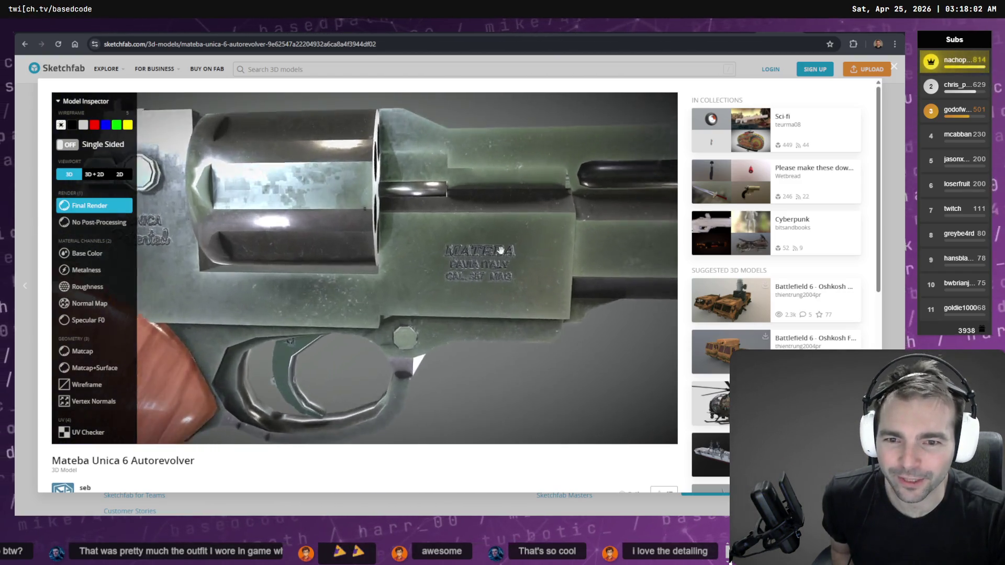
scroll(488, 249, up, 5)
drag(487, 248, 276, 267)
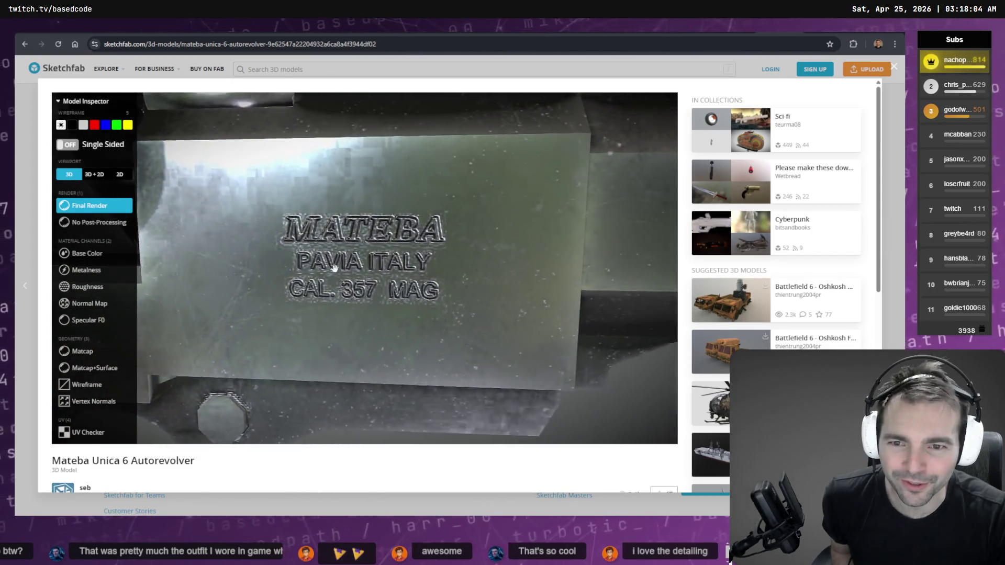
scroll(332, 268, down, 10)
drag(379, 315, 410, 308)
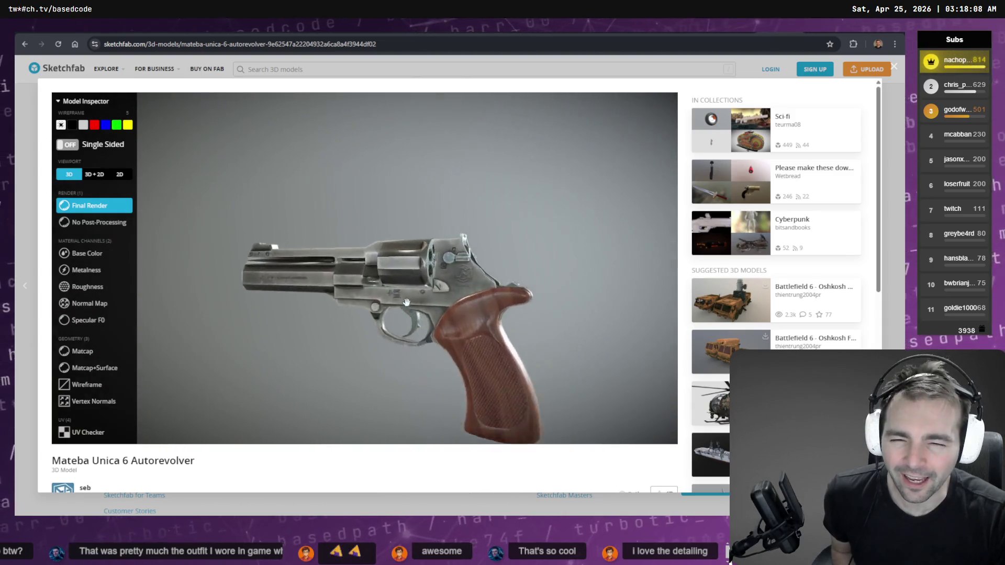
scroll(407, 303, up, 5)
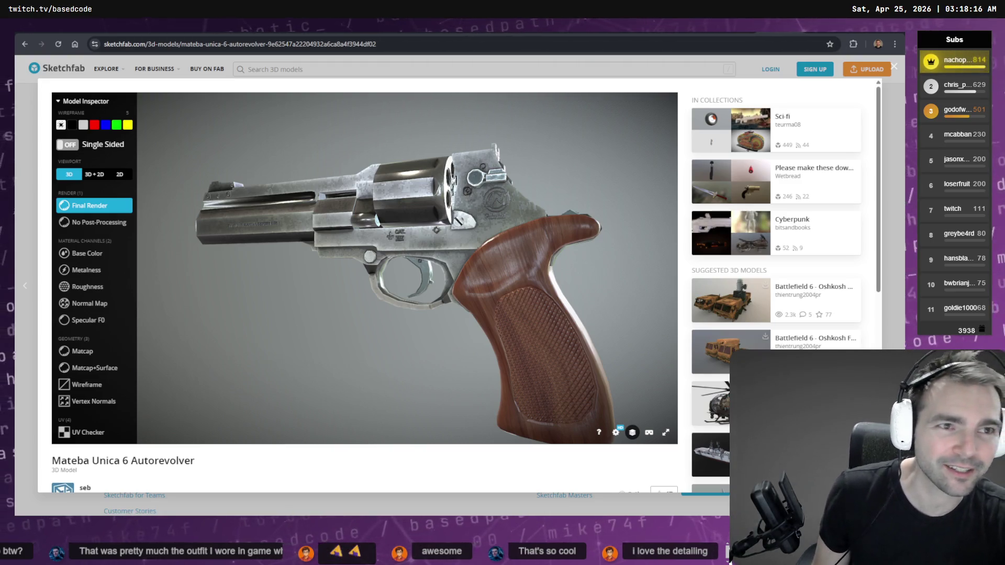
key(ctrl+t)
Search Google for 'gun club game' and switch to the image results.
text(gun club)
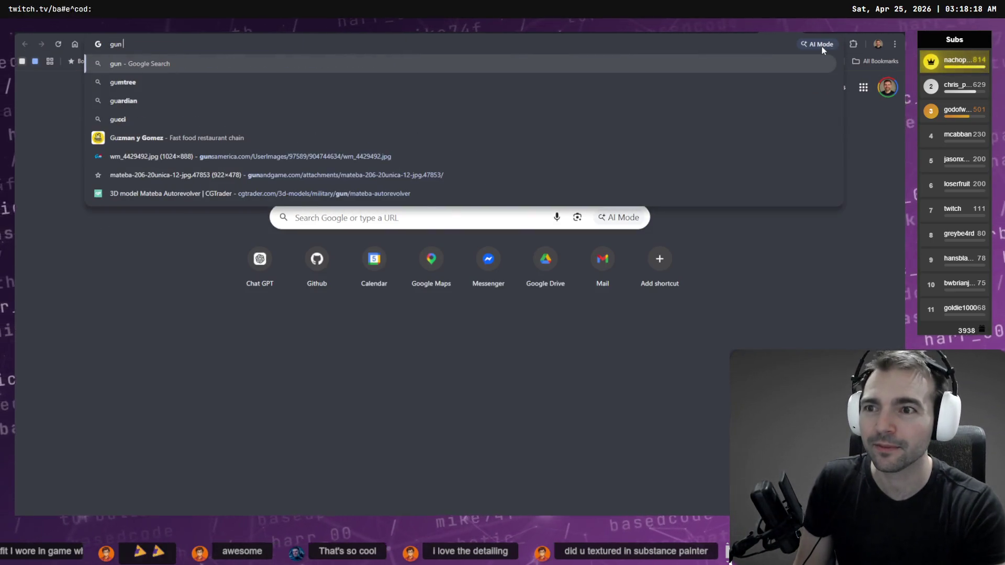
key(Return)
scroll(392, 158, down, 5)
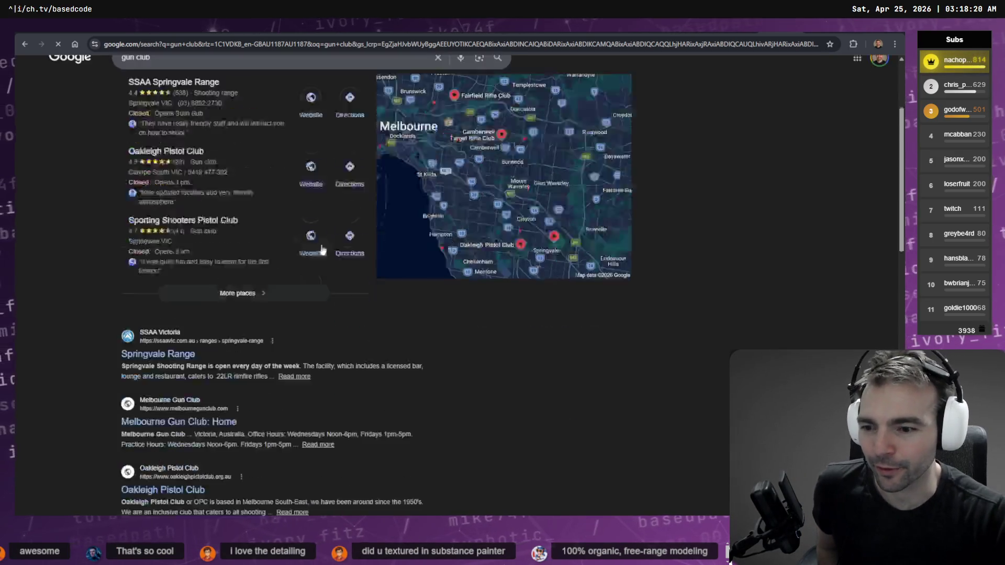
scroll(220, 230, up, 4)
click(207, 79)
text(game)
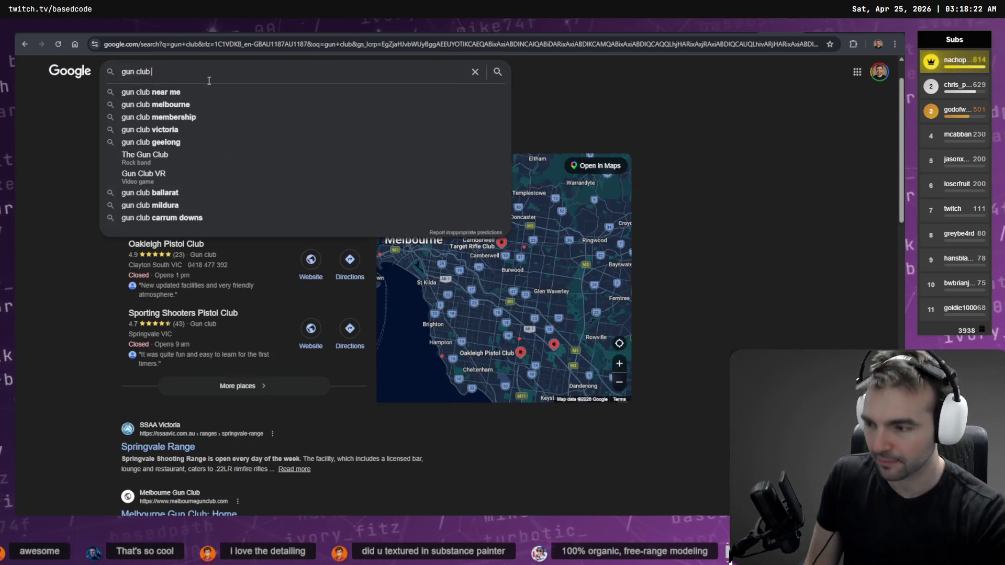
key(Return)
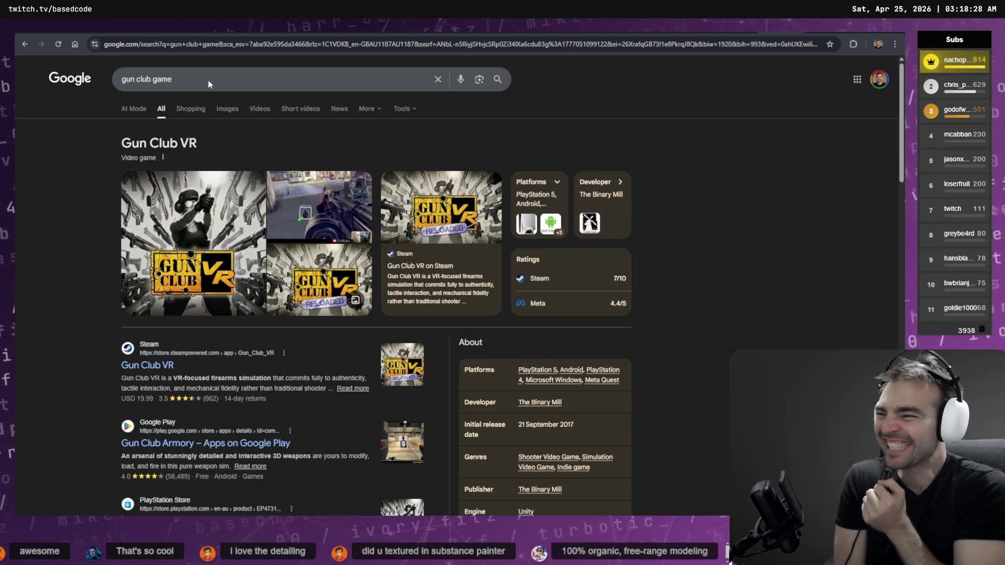
click(309, 211)
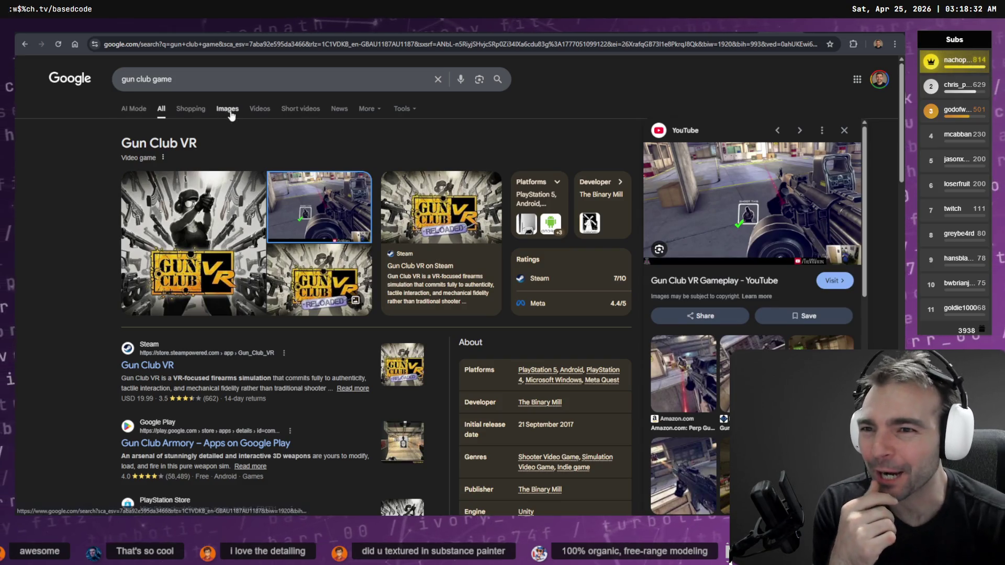
click(228, 110)
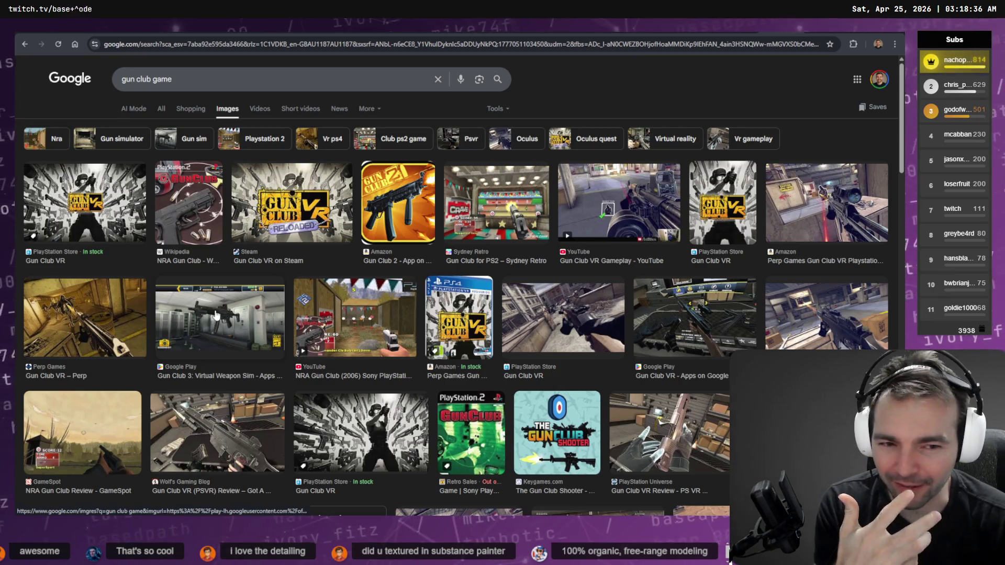
Preview several Gun Club VR images, including SWAT DLC and review shots, then return to the revolver.
click(228, 321)
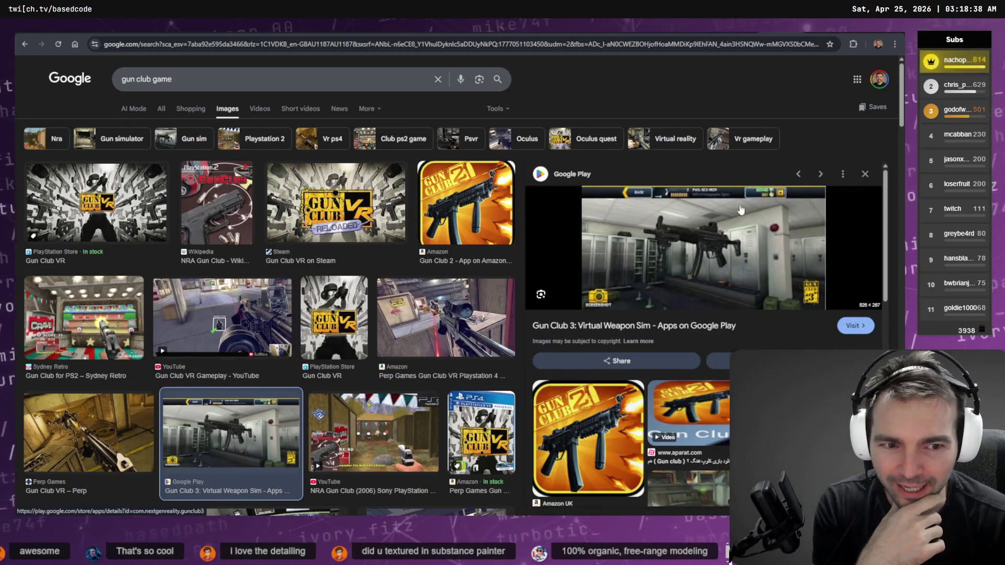
click(359, 200)
click(218, 180)
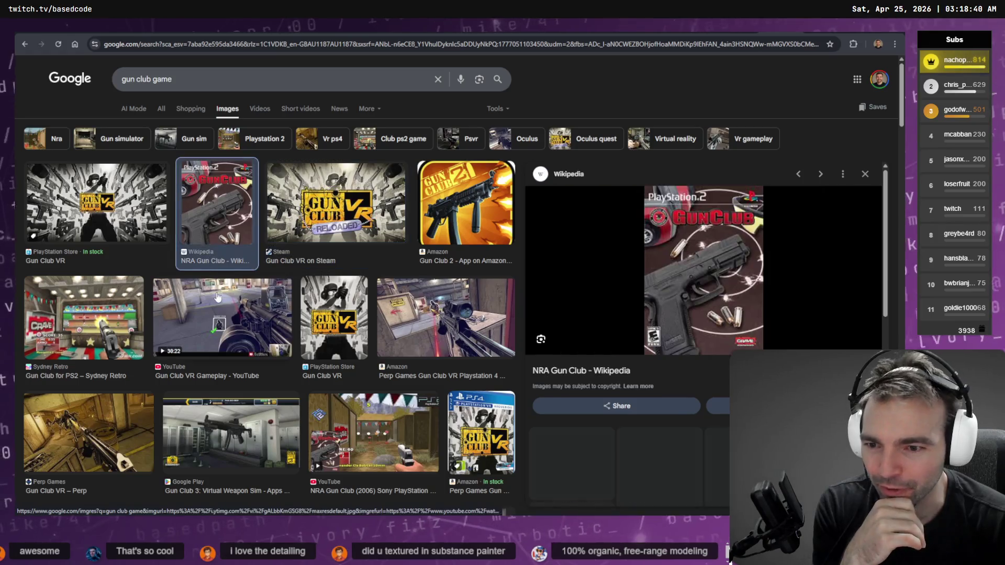
click(245, 310)
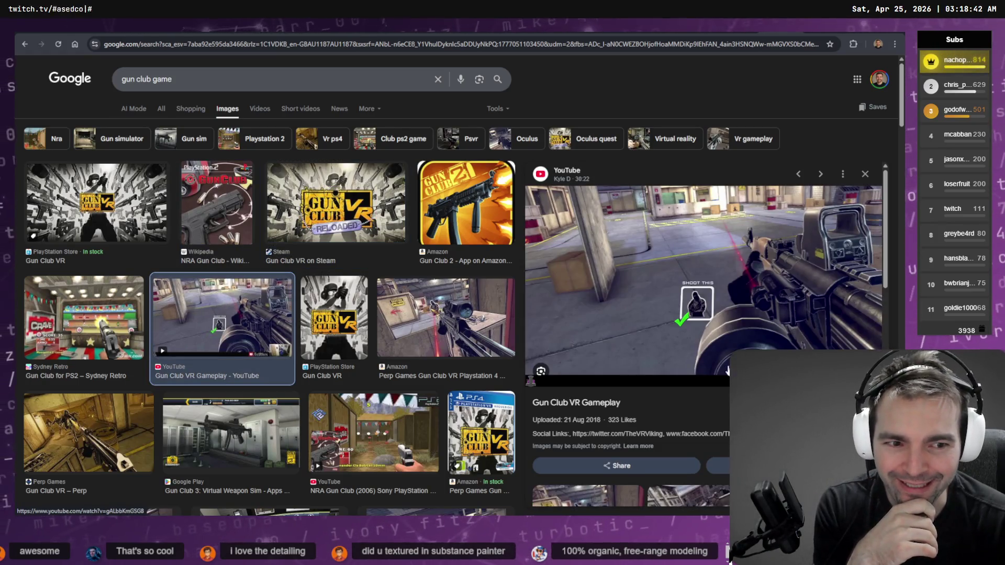
scroll(258, 310, down, 4)
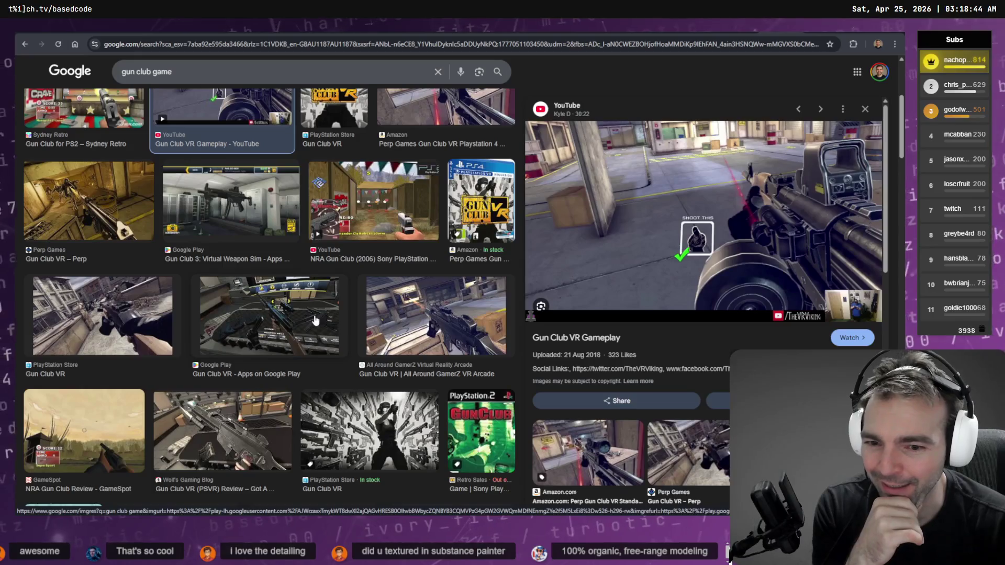
click(315, 321)
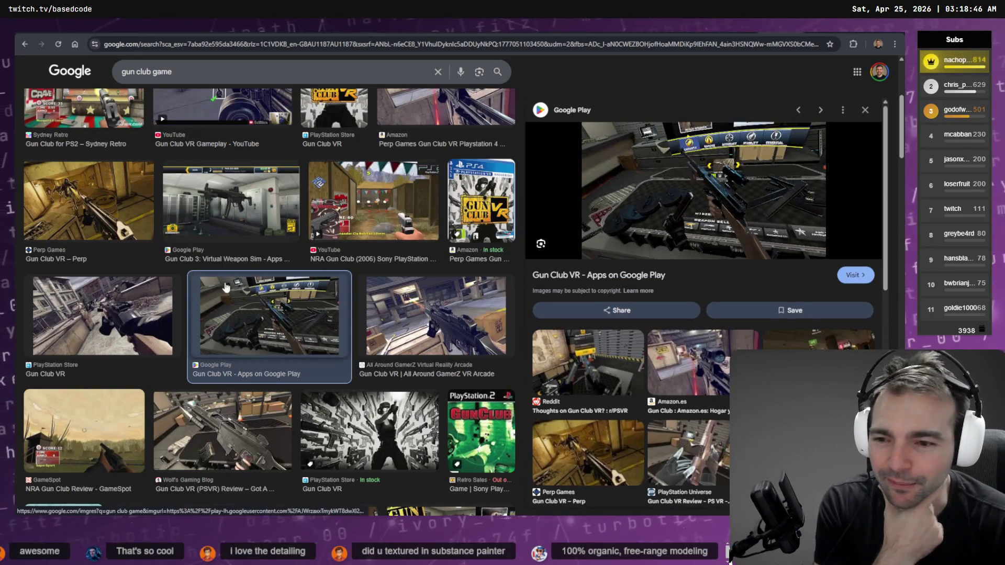
click(88, 311)
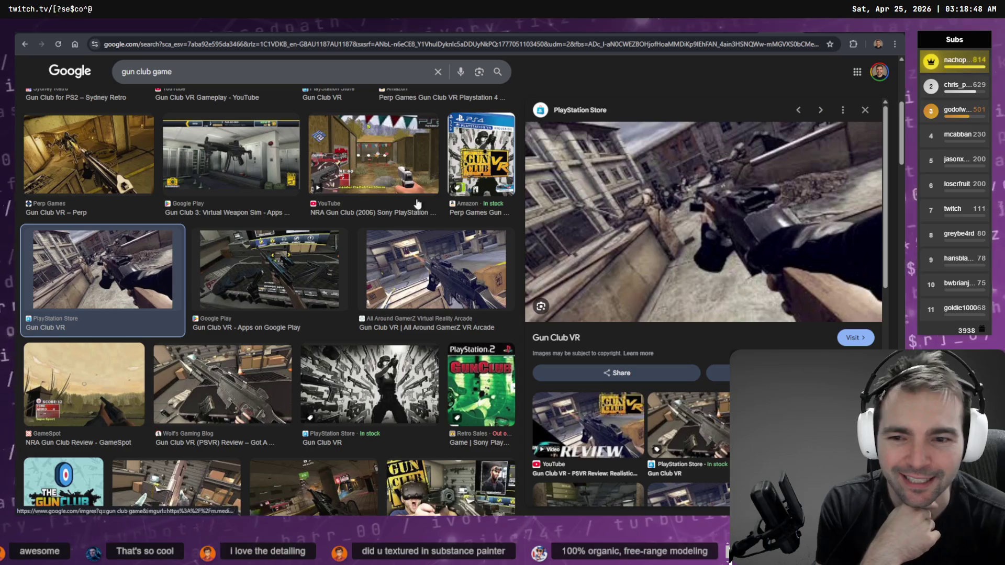
scroll(429, 328, down, 3)
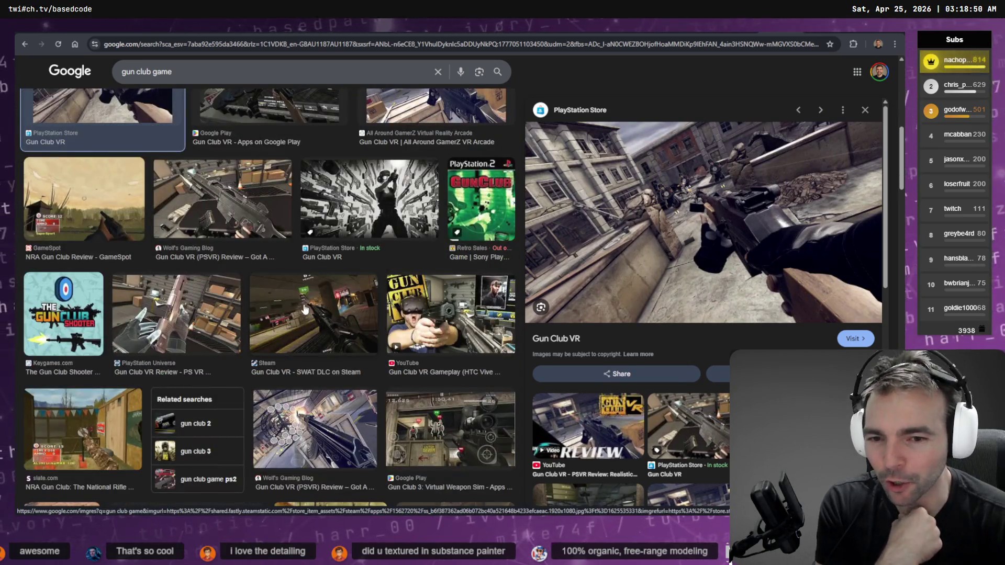
click(294, 298)
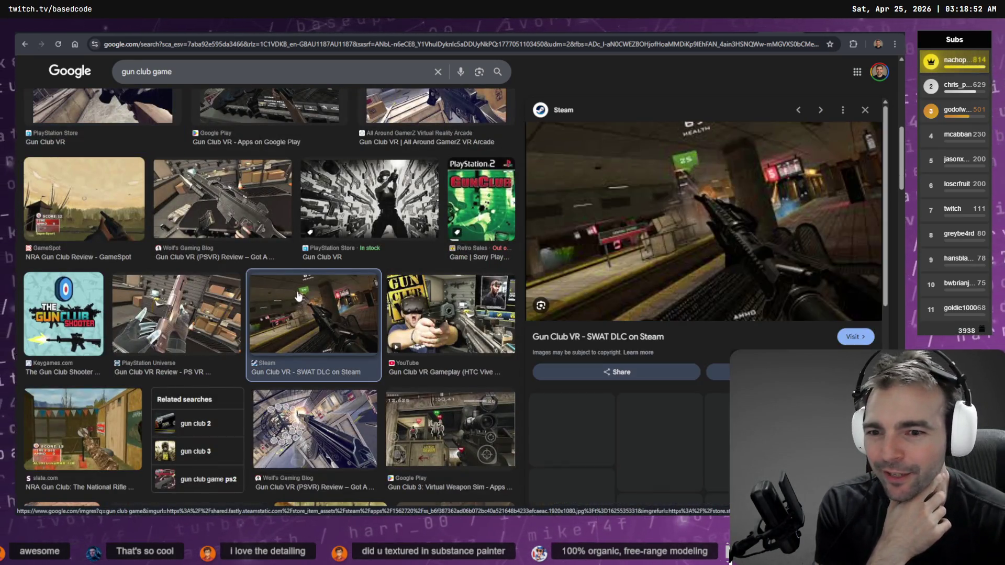
click(208, 202)
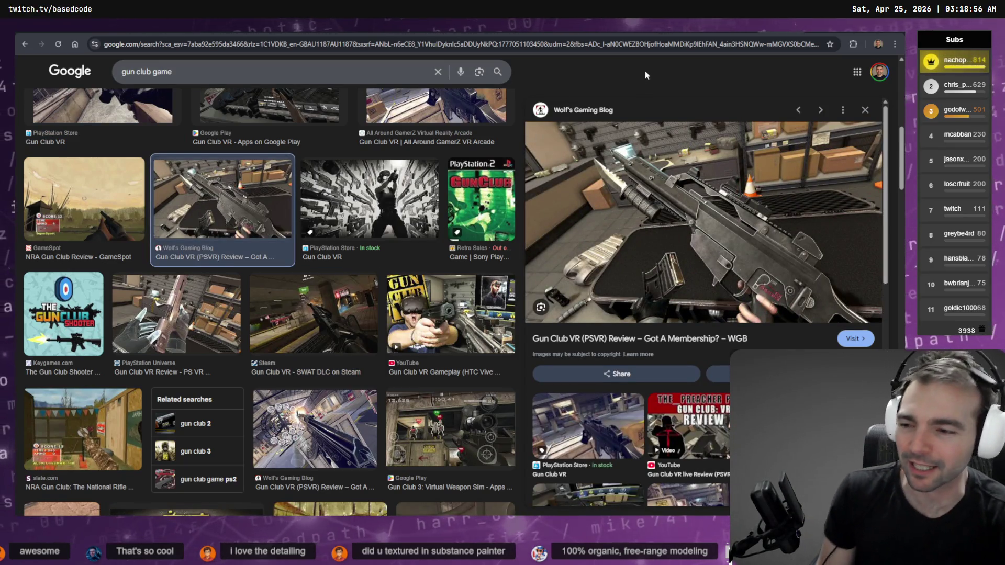
key(ctrl+Tab)
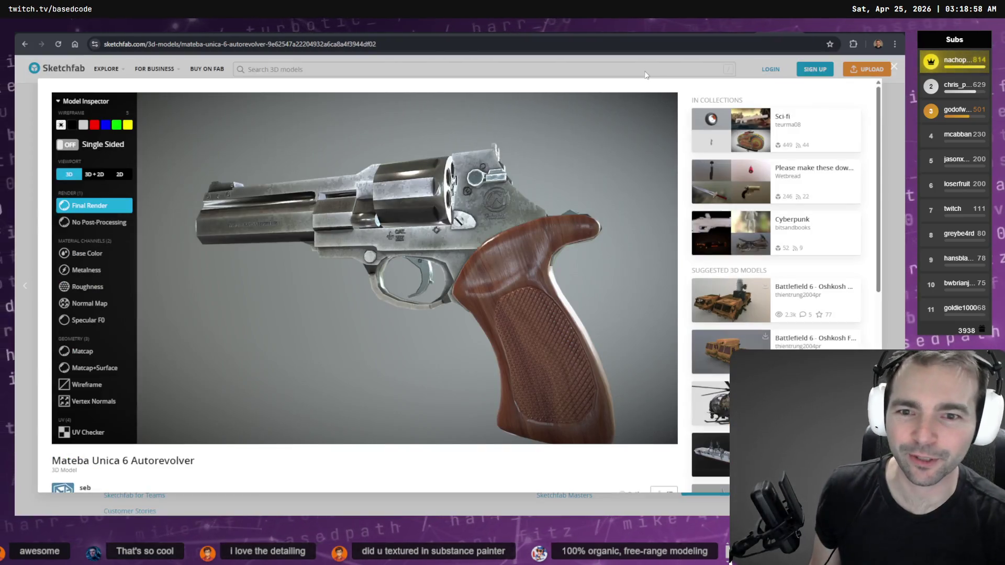
Turn the revolver to its other side and close it back to the models list.
drag(602, 157, 493, 151)
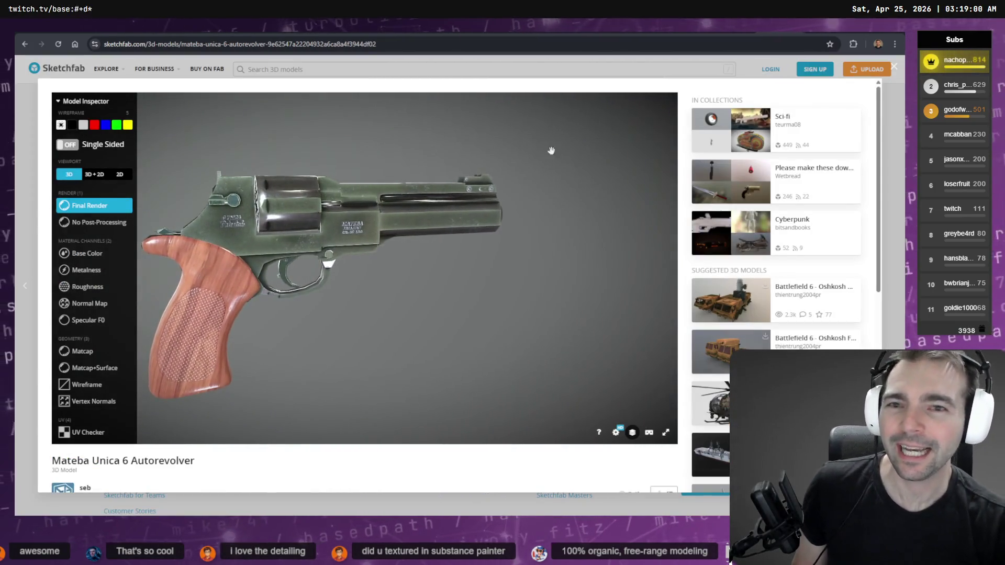
click(898, 66)
scroll(526, 276, up, 5)
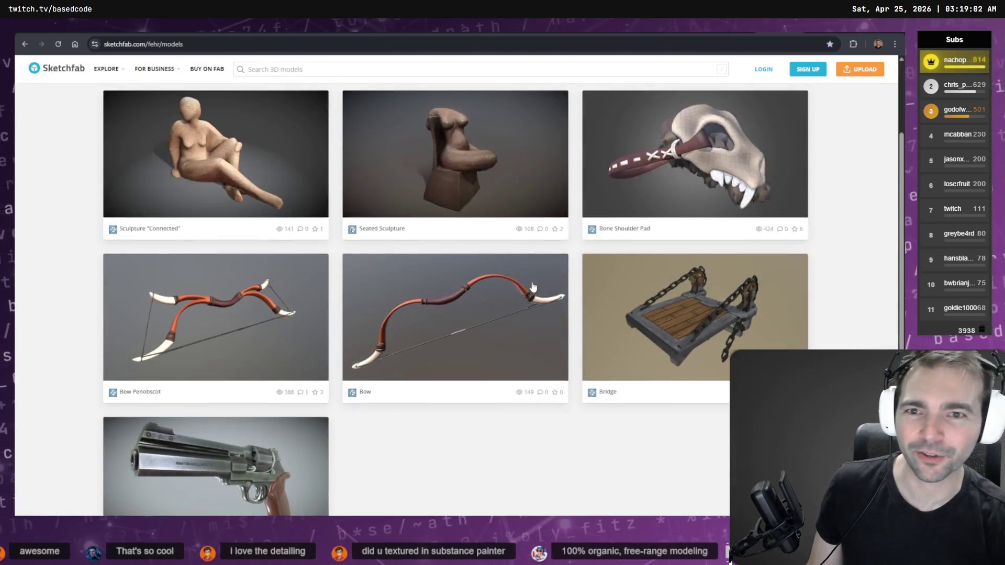
Open Bow Penobscot and orbit closely around its leather grip and bowstring.
click(316, 359)
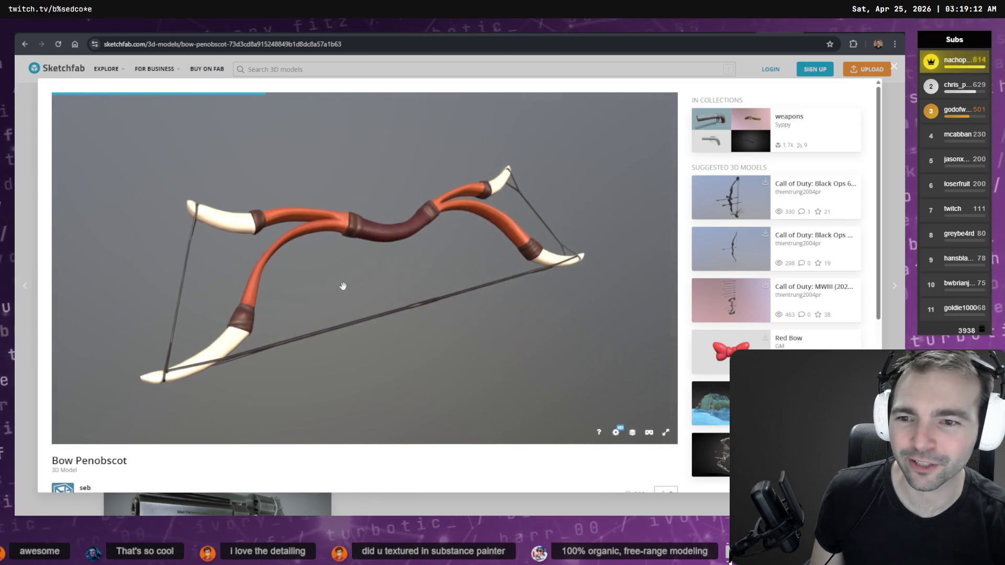
mouse_move(342, 286)
mouse_down()
mouse_move(400, 294)
mouse_move(466, 202)
mouse_move(385, 285)
mouse_move(330, 283)
mouse_up()
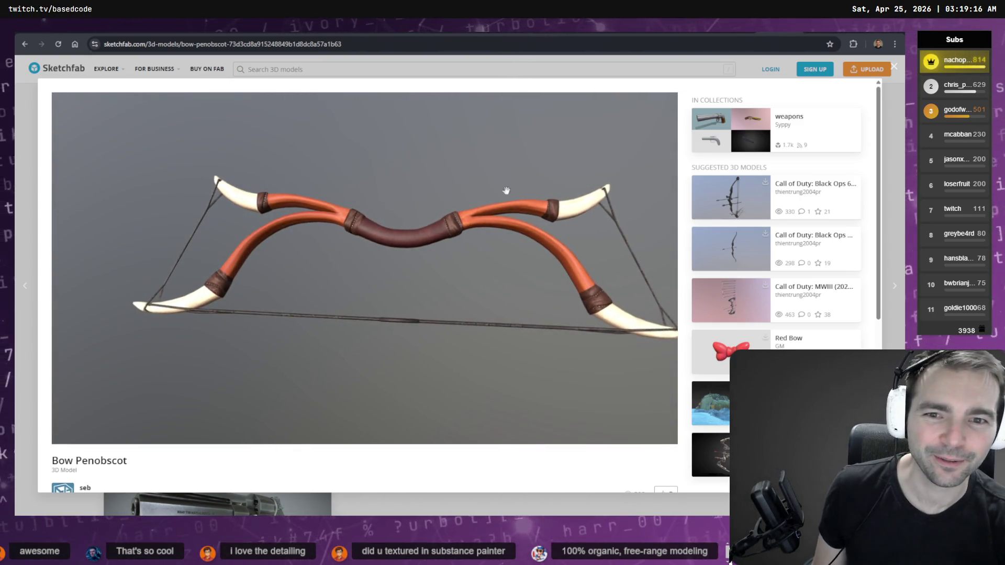
scroll(413, 220, up, 5)
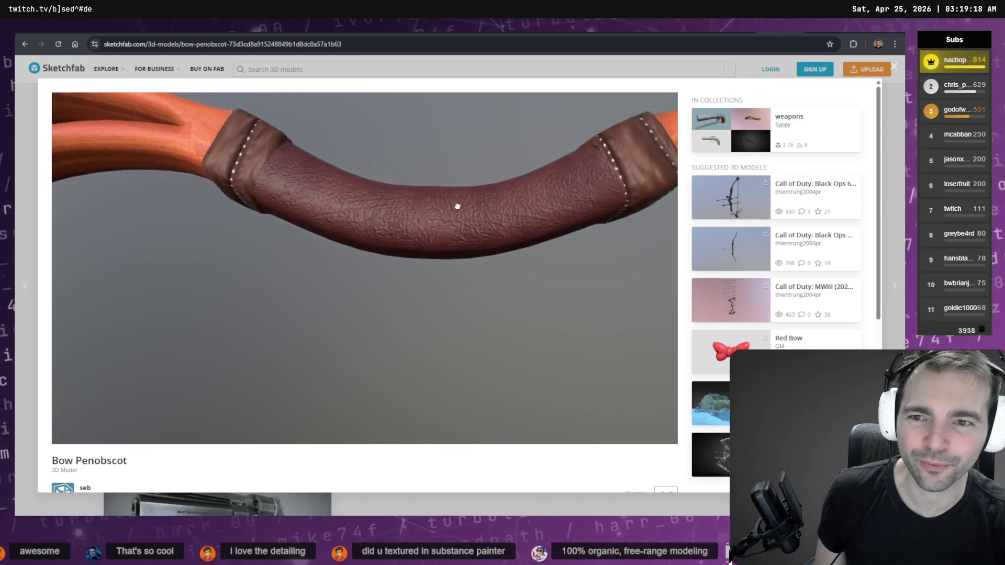
double_click(461, 204)
mouse_move(315, 198)
mouse_down()
mouse_move(234, 251)
mouse_move(341, 258)
mouse_move(370, 168)
mouse_move(458, 243)
mouse_move(502, 215)
mouse_up()
scroll(502, 217, down, 5)
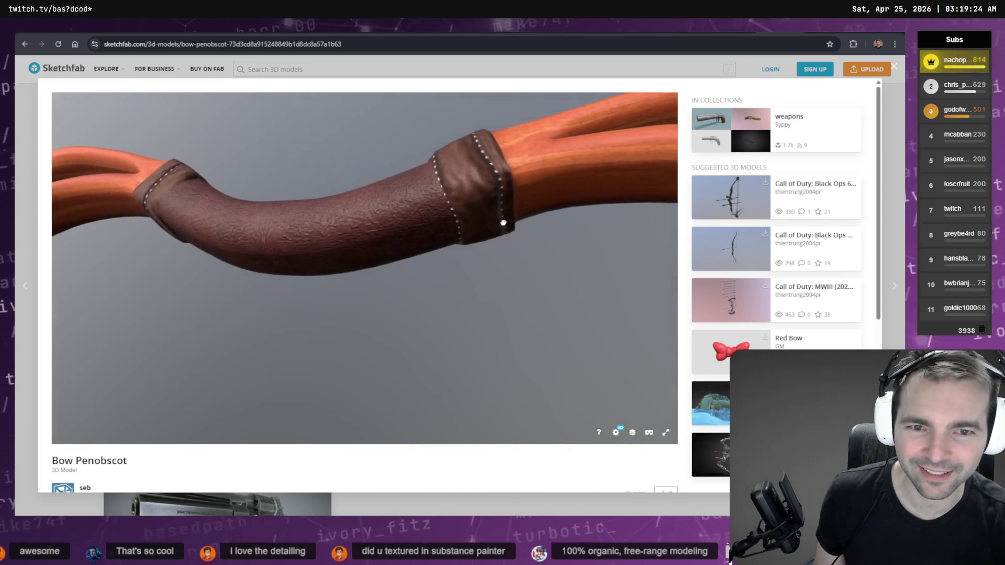
mouse_move(484, 314)
mouse_down()
mouse_move(442, 329)
mouse_move(294, 340)
mouse_up()
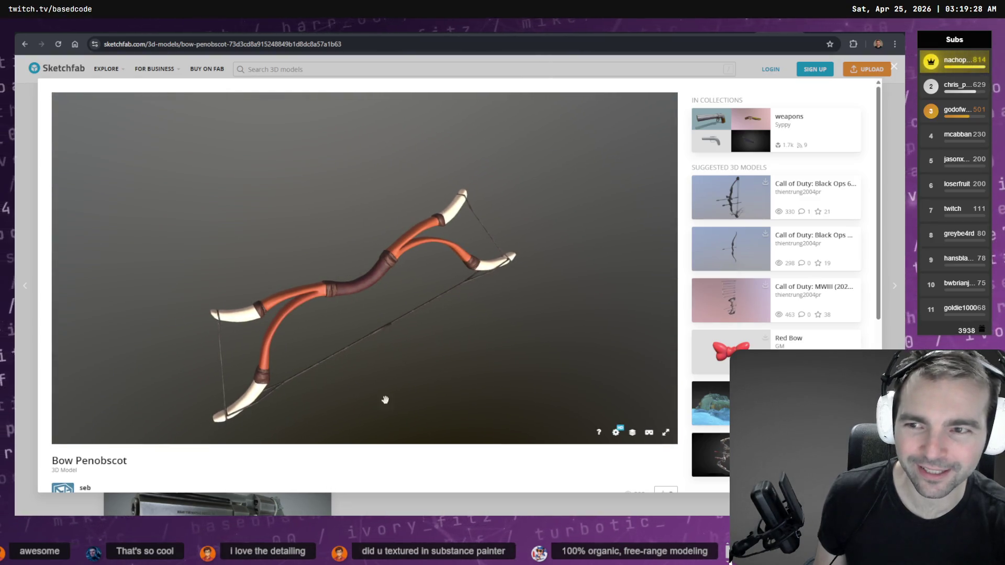
Go back to the artist's model grid and open the Bone Shoulder Pad model.
key(Escape)
scroll(465, 314, down, 4)
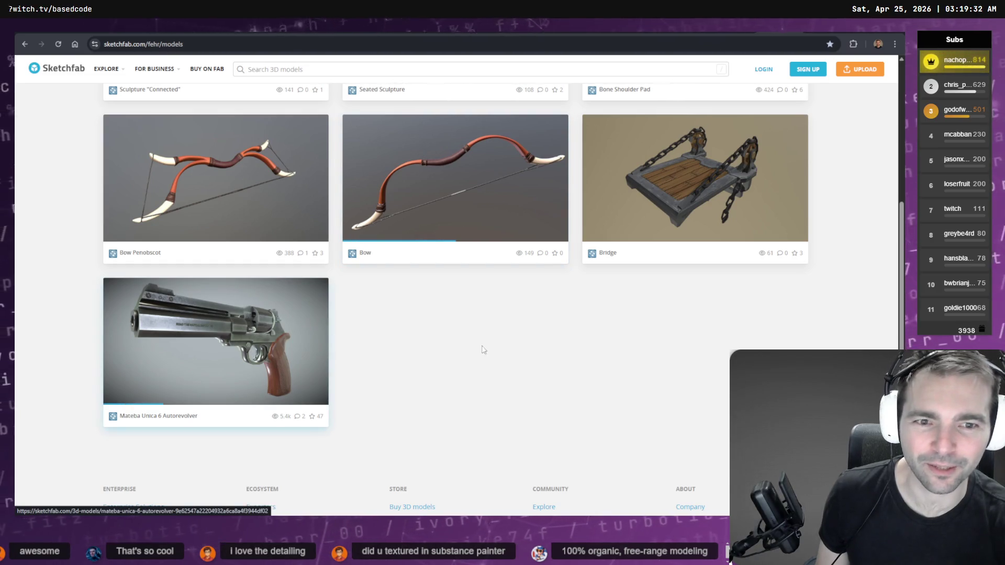
scroll(429, 345, up, 5)
scroll(681, 293, down, 1)
click(725, 289)
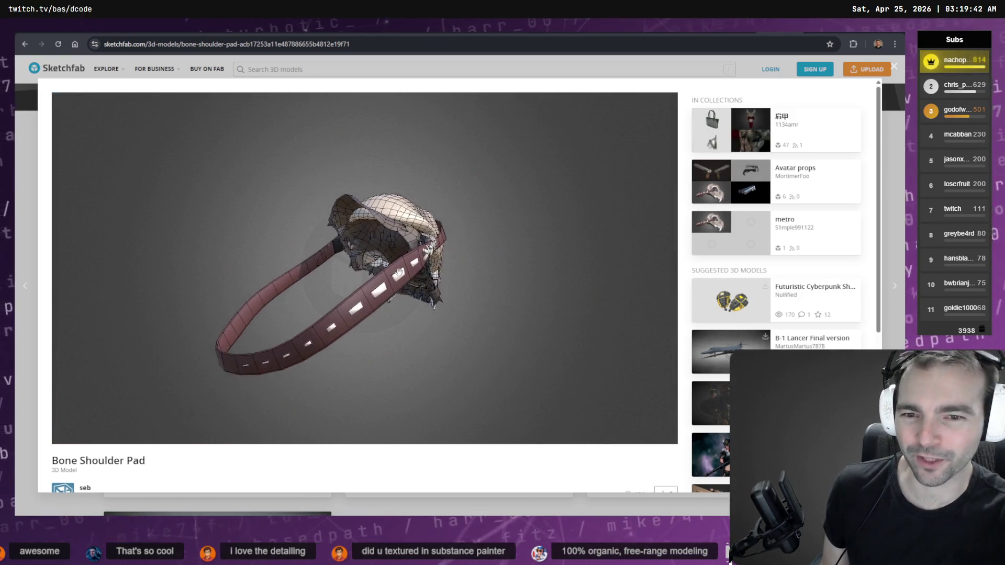
Inspect the shoulder pad in wireframe, matcap, vertex colour, roughness and base colour, then Final Render.
mouse_move(291, 314)
mouse_down()
mouse_move(453, 274)
mouse_move(373, 268)
mouse_move(431, 291)
mouse_move(383, 274)
mouse_move(422, 309)
mouse_move(513, 272)
mouse_move(314, 220)
mouse_move(64, 128)
mouse_up()
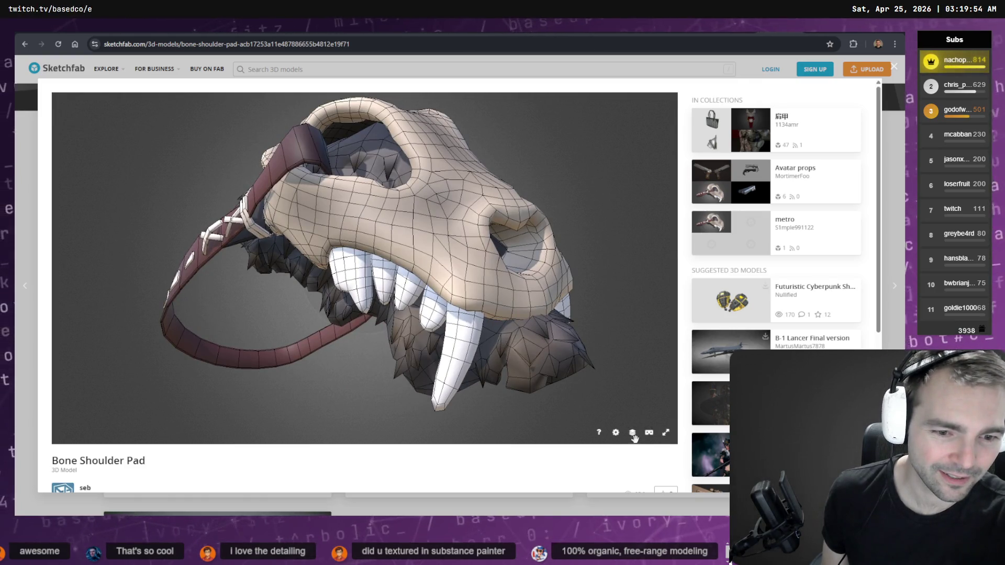
click(633, 433)
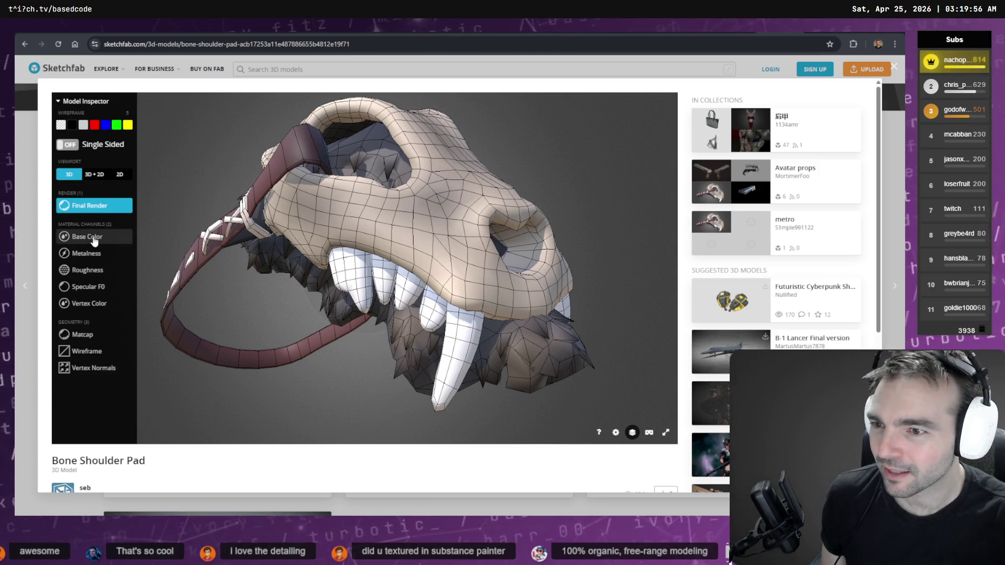
click(87, 352)
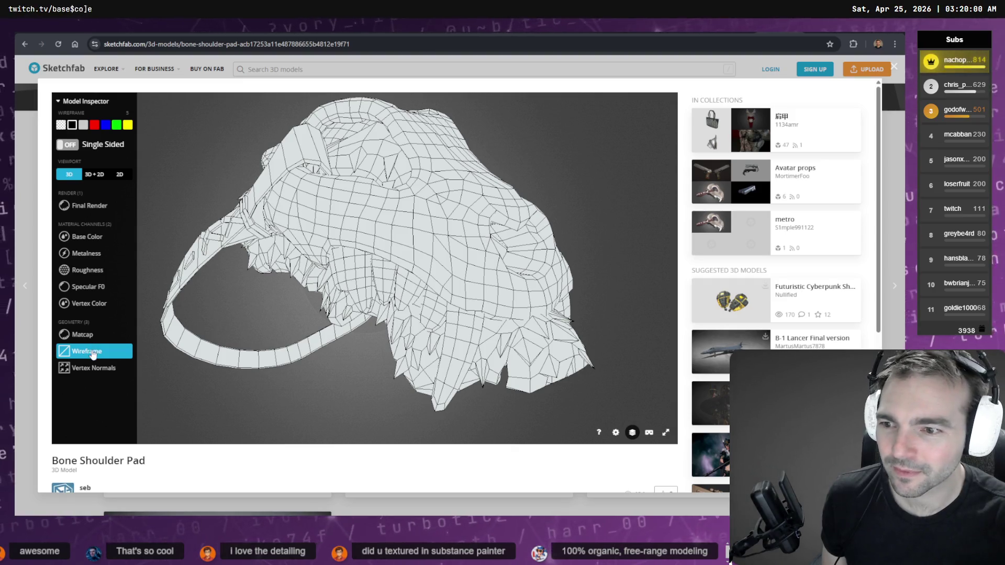
click(93, 343)
click(93, 303)
click(95, 270)
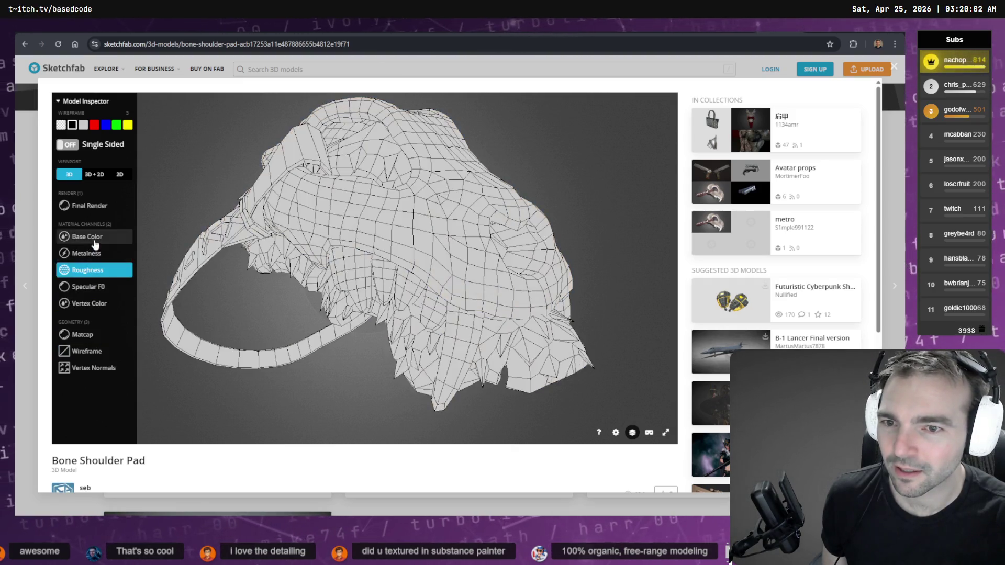
click(99, 236)
click(88, 207)
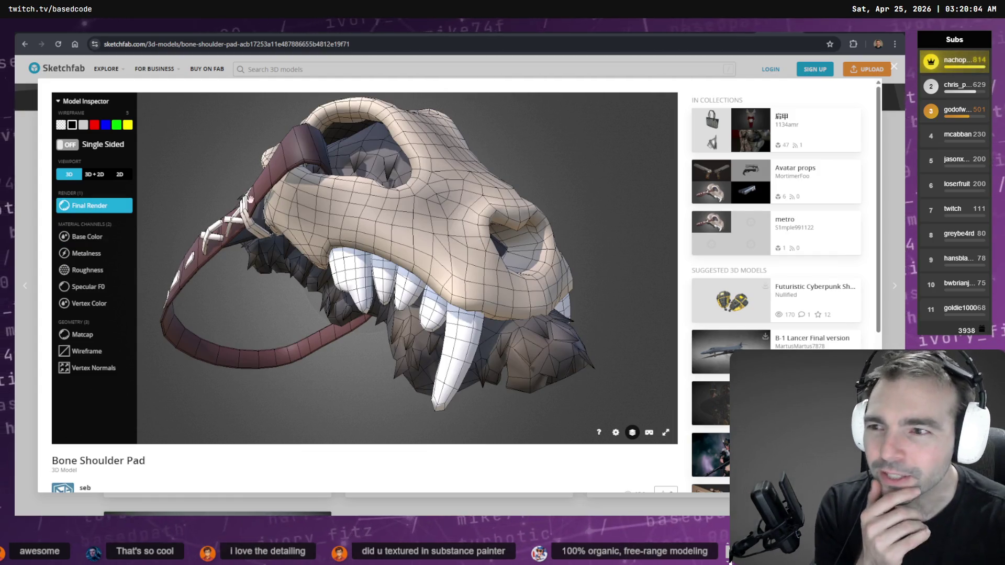
Try the 3D+2D, 3D-only and 2D texture viewport modes.
click(99, 176)
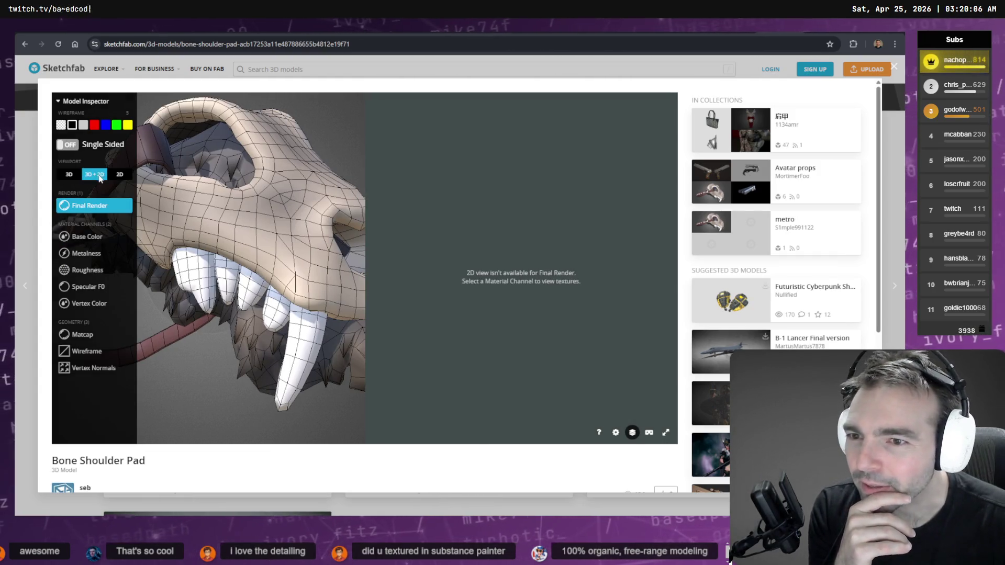
click(69, 175)
click(120, 174)
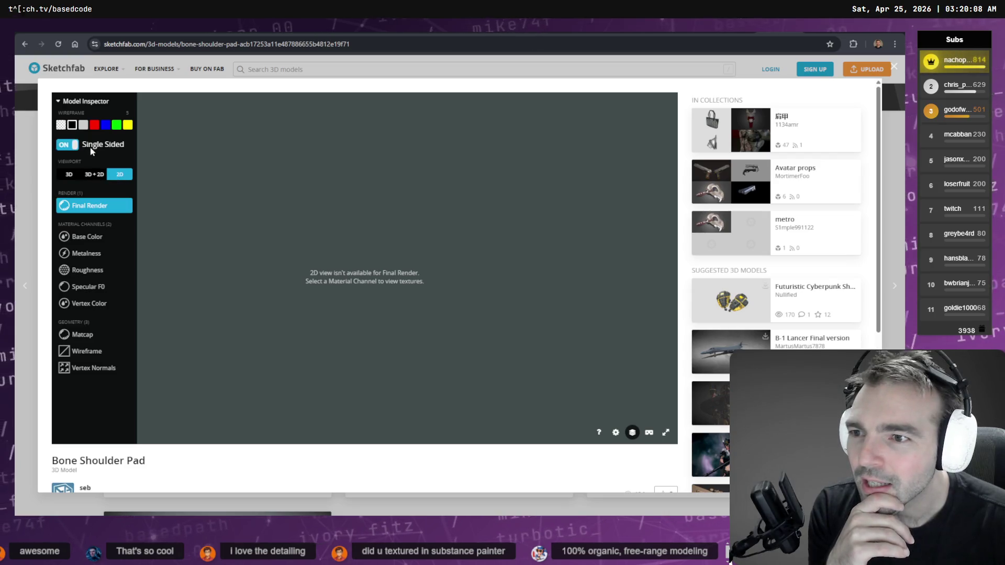
key(F1)
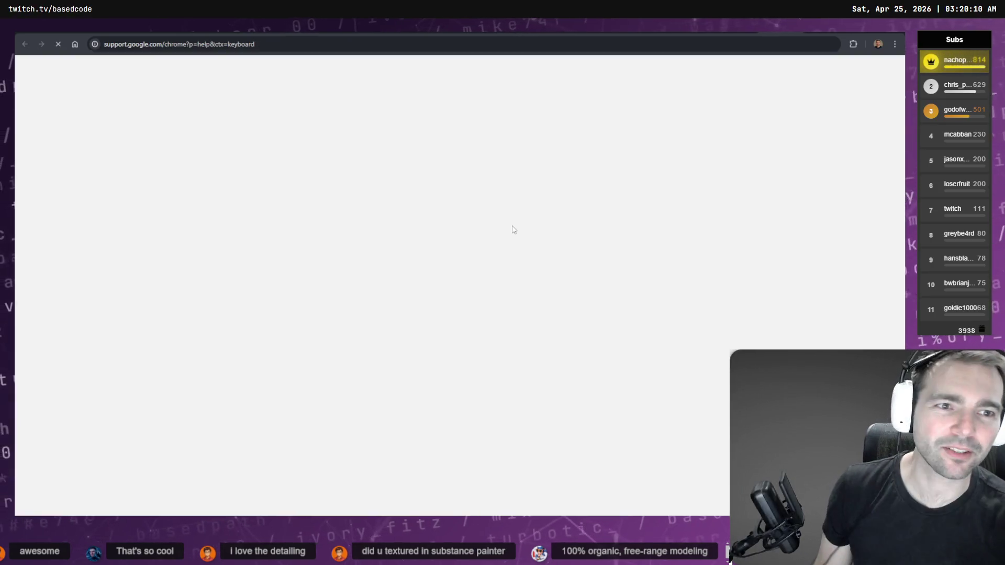
Check the cowboy archer image, then find the Mateba revolver's publish date on the author's page.
key(ctrl+w)
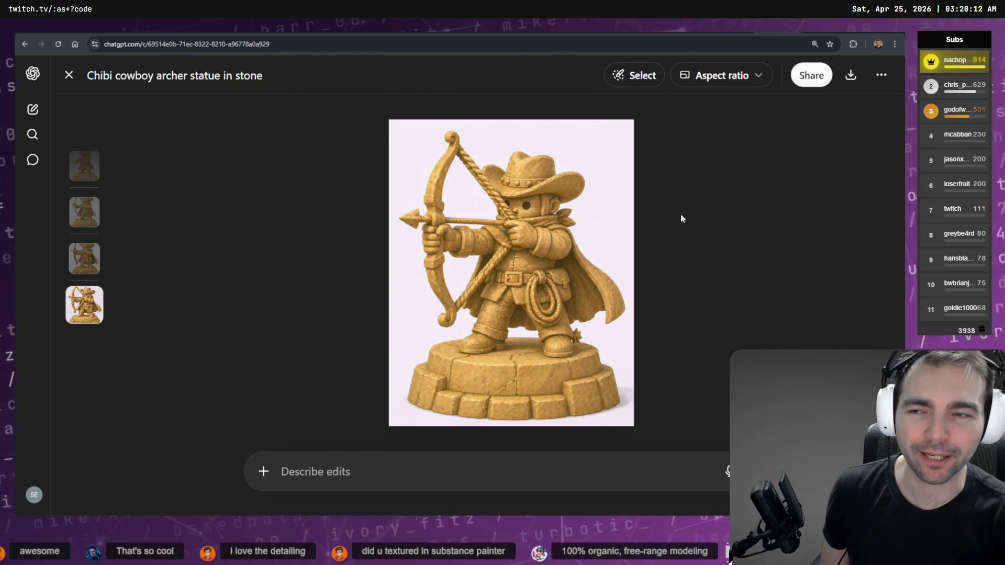
key(ctrl+shift+Tab)
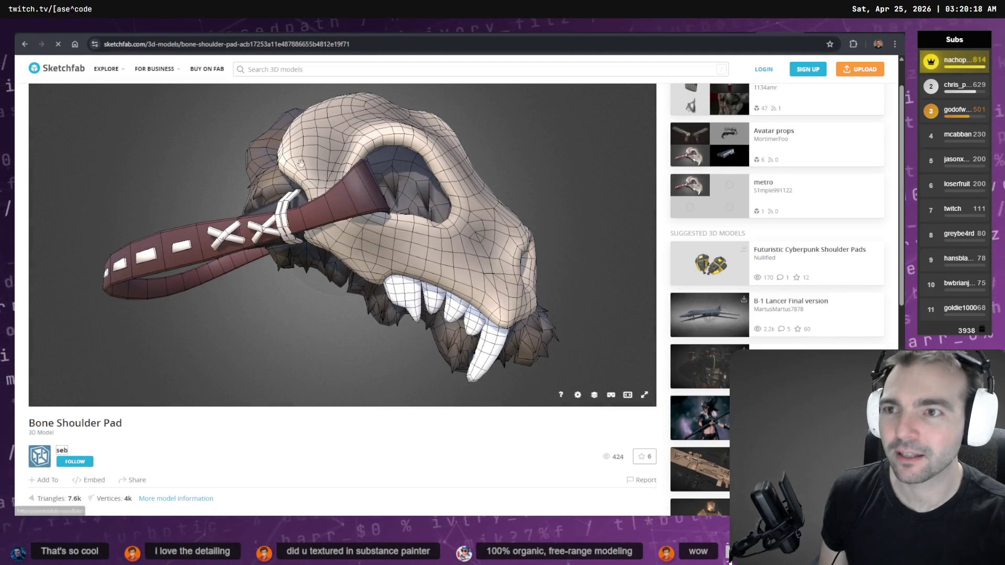
click(61, 450)
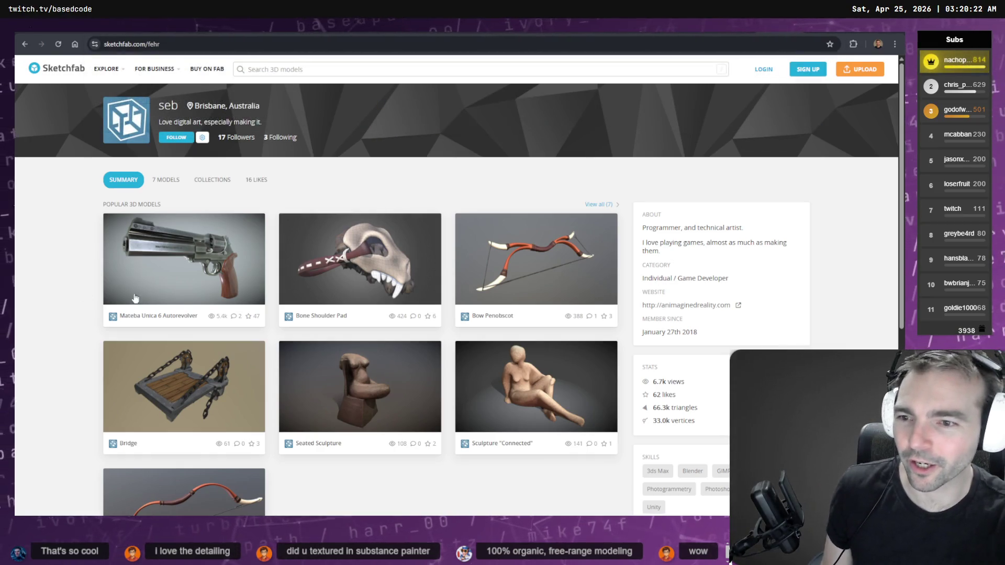
click(117, 296)
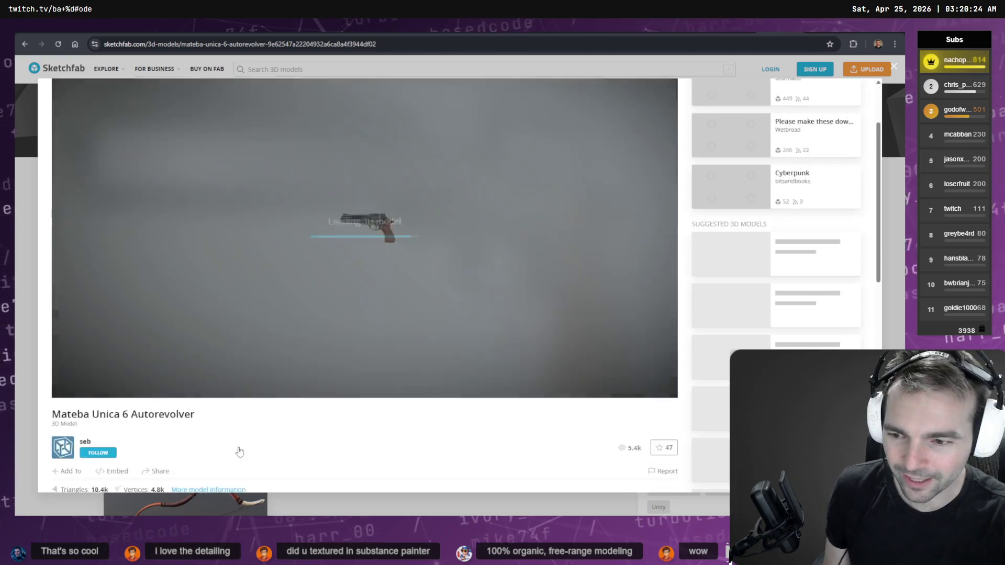
scroll(240, 451, down, 3)
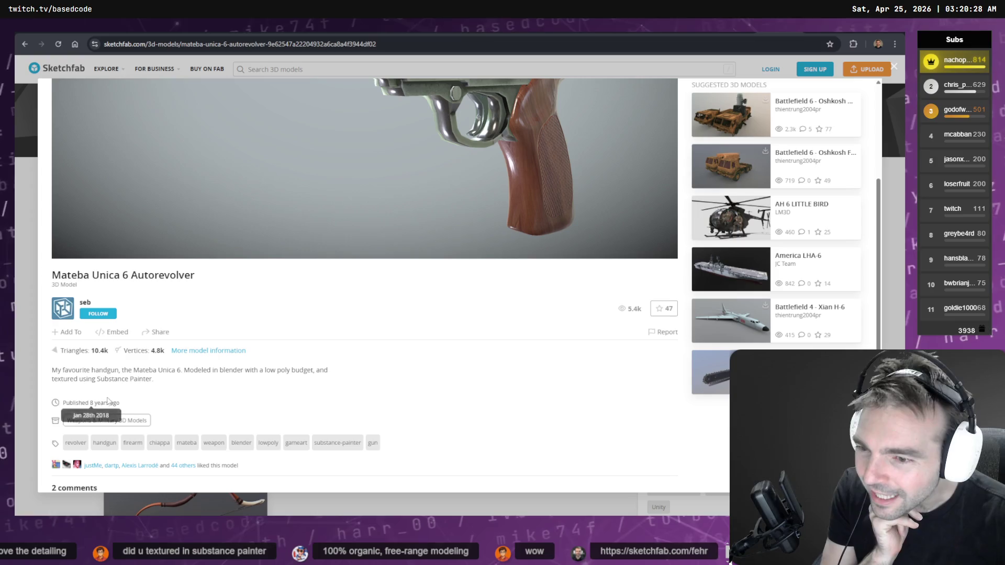
drag(119, 403, 92, 403)
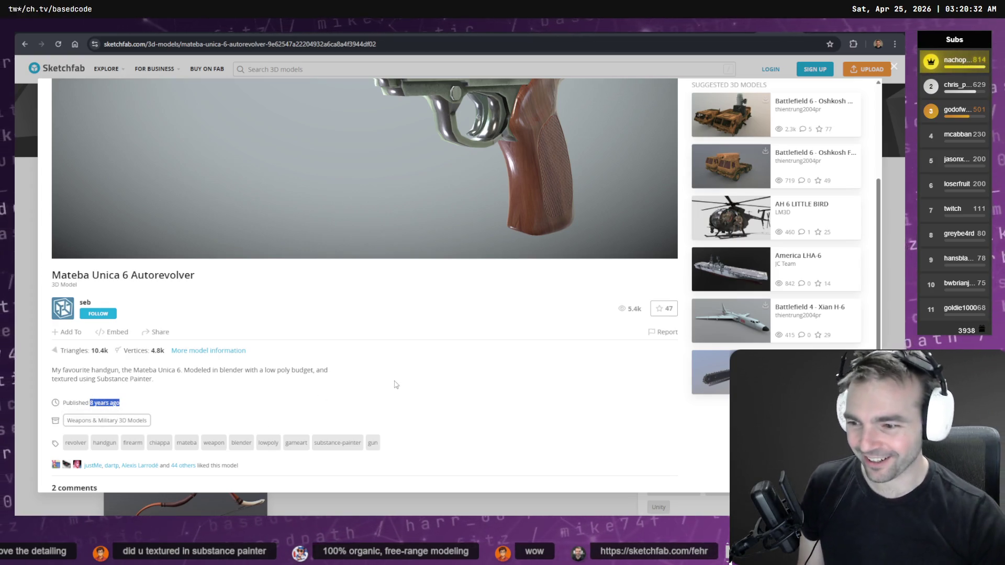
scroll(411, 377, down, 4)
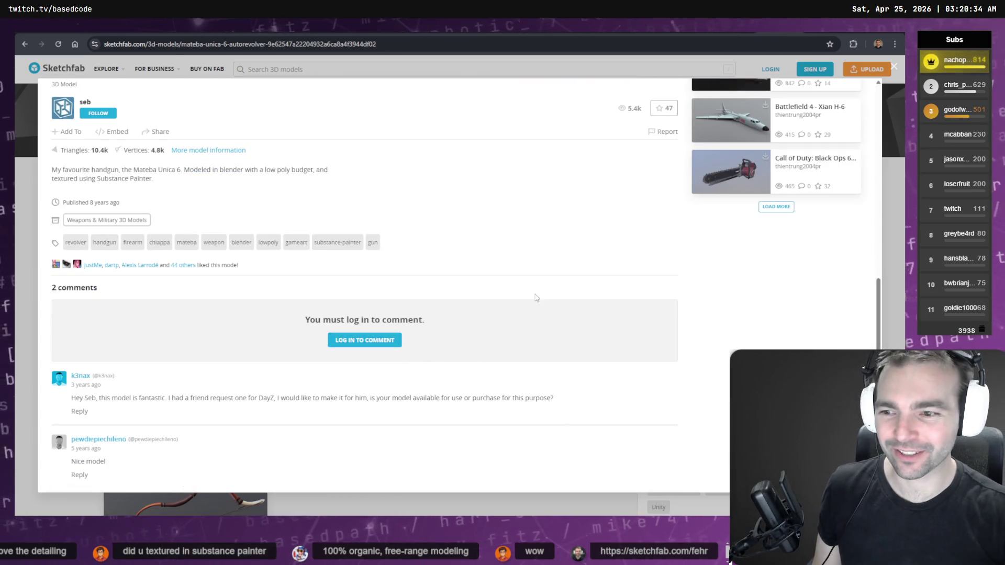
key(ctrl+Tab)
key(ctrl+Tab)
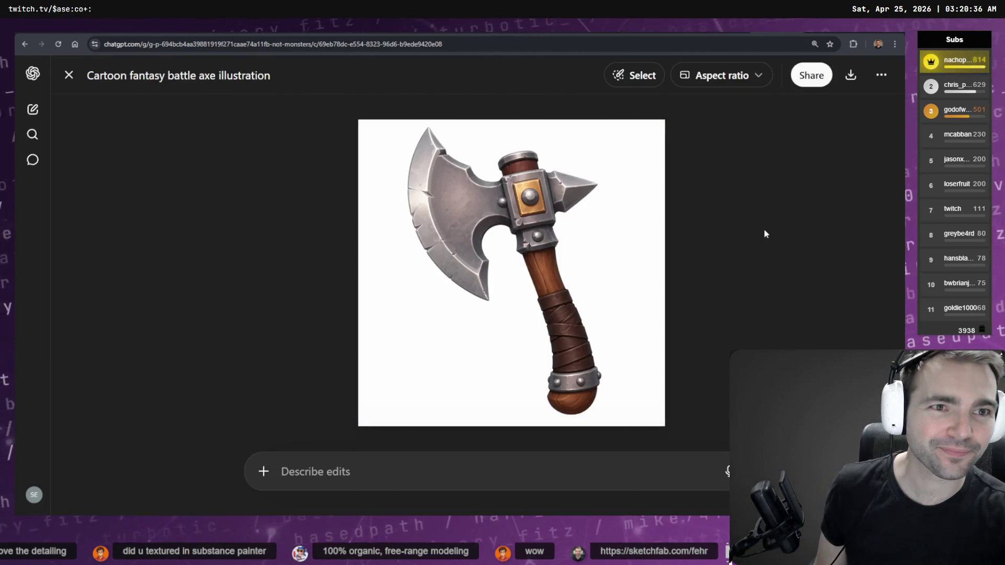
key(alt+Tab)
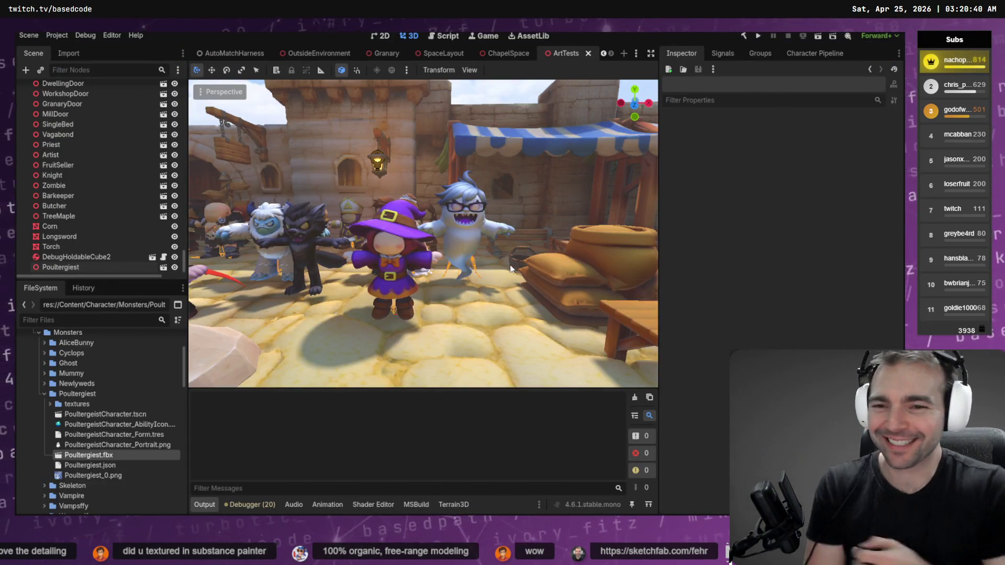
Open the OutsideEnvironment scene and fly the view over the village to the gallows platform.
scroll(473, 257, down, 5)
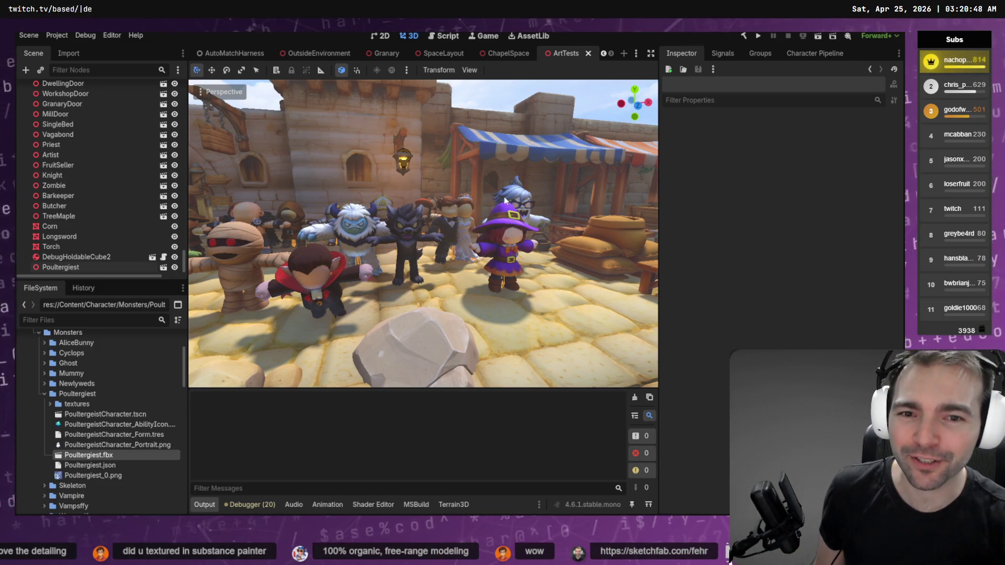
scroll(302, 201, down, 5)
drag(504, 201, 504, 201)
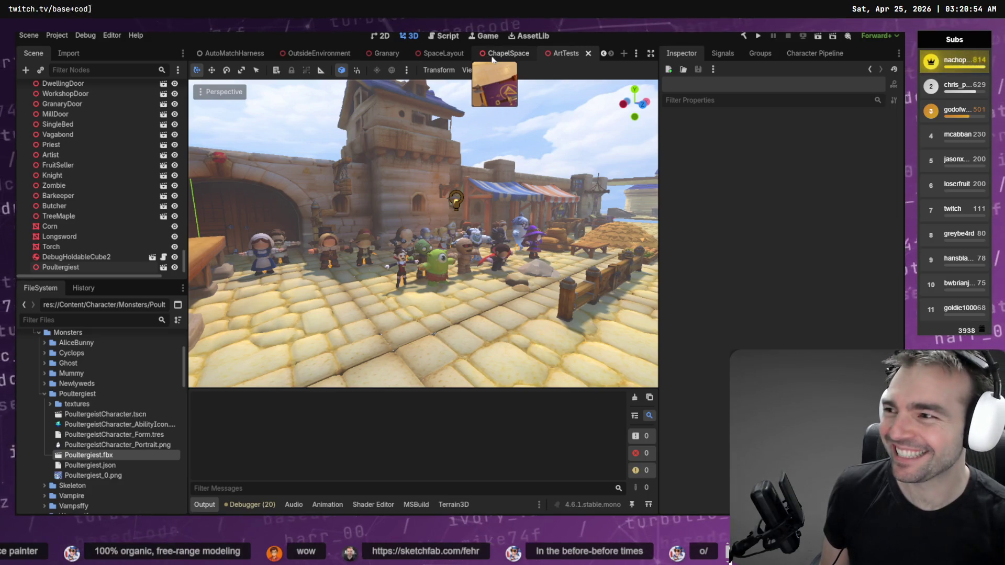
click(327, 52)
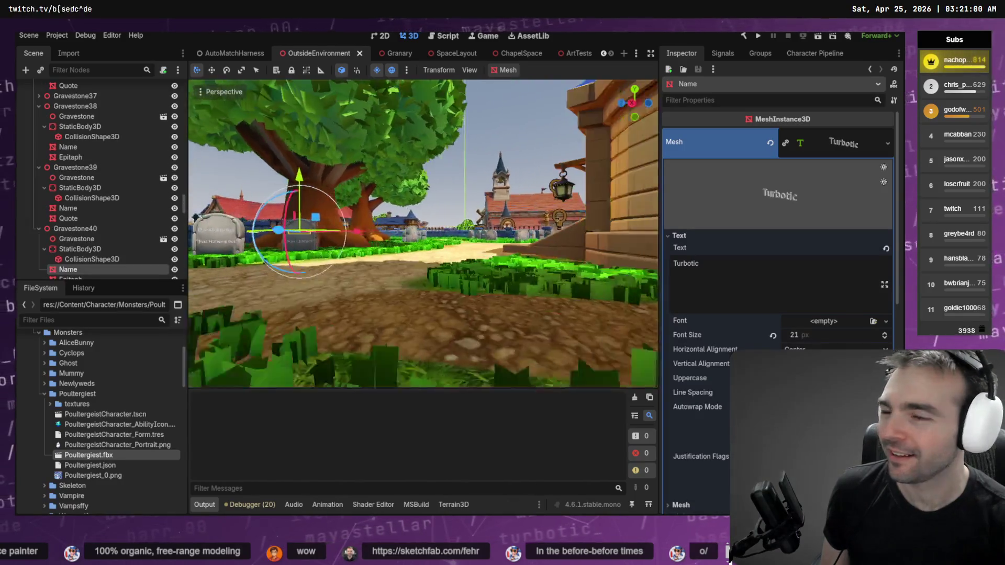
key(w)
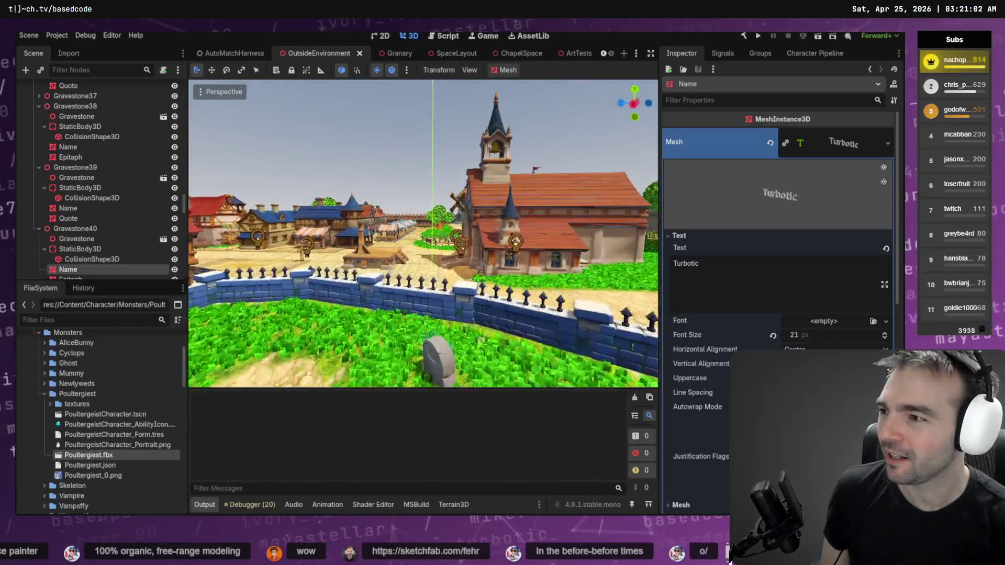
key(w)
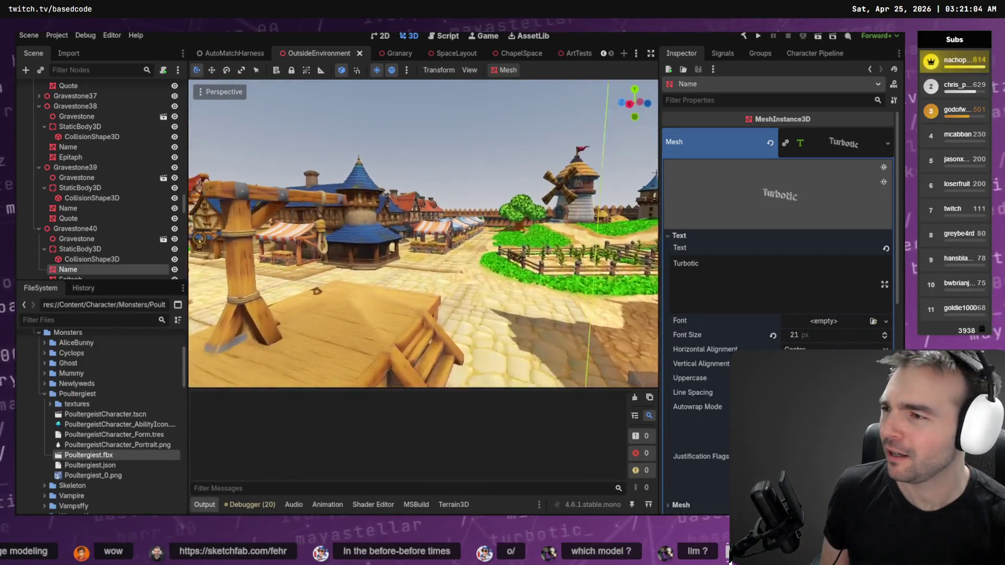
key(w)
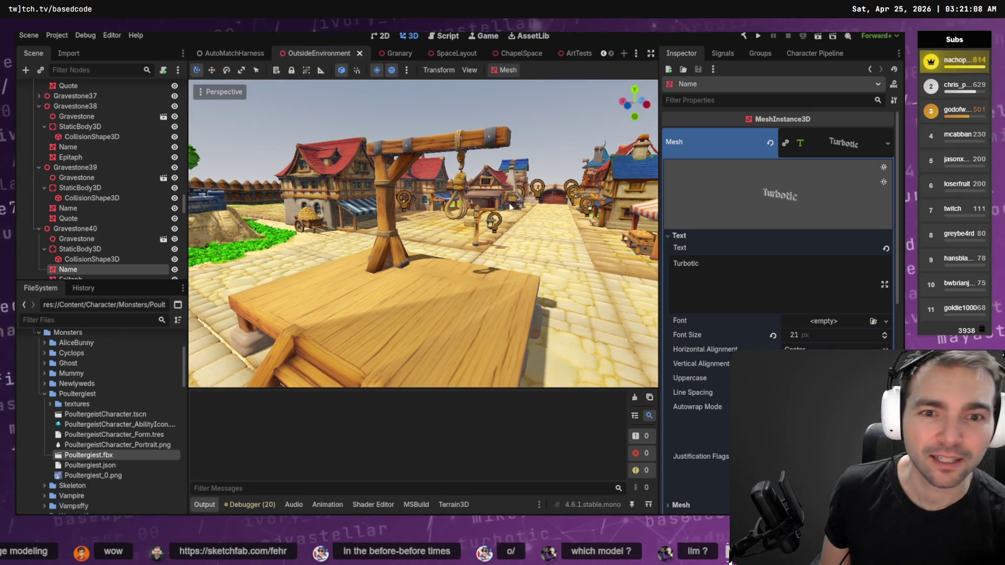
key(w)
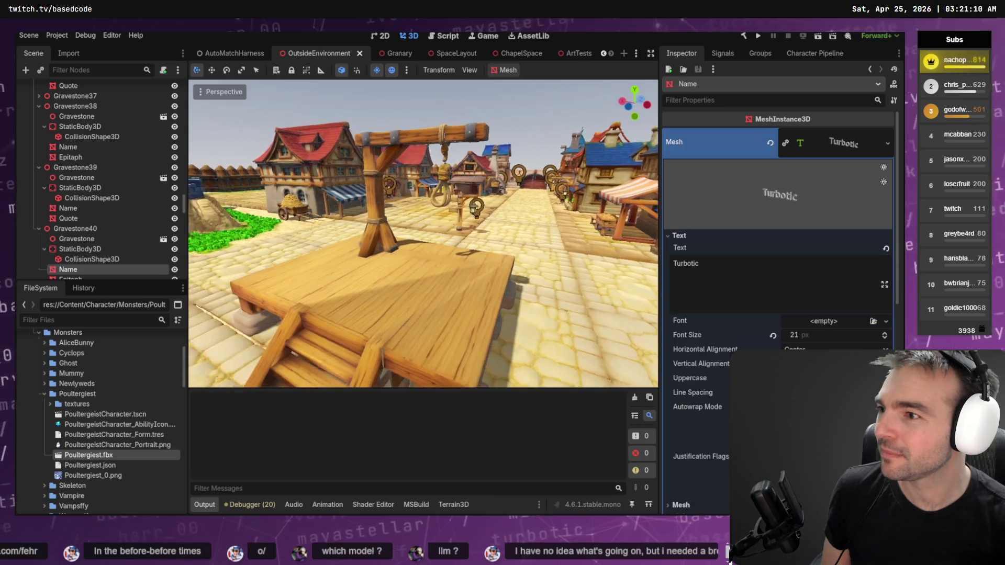
key(w)
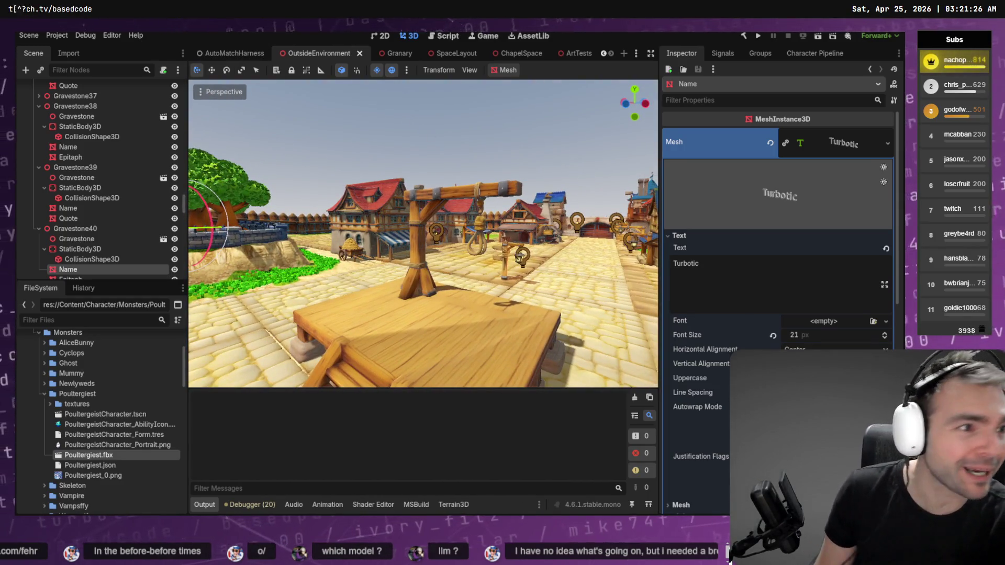
Build the C# project and run the game in four debug instances.
key(alt+Tab)
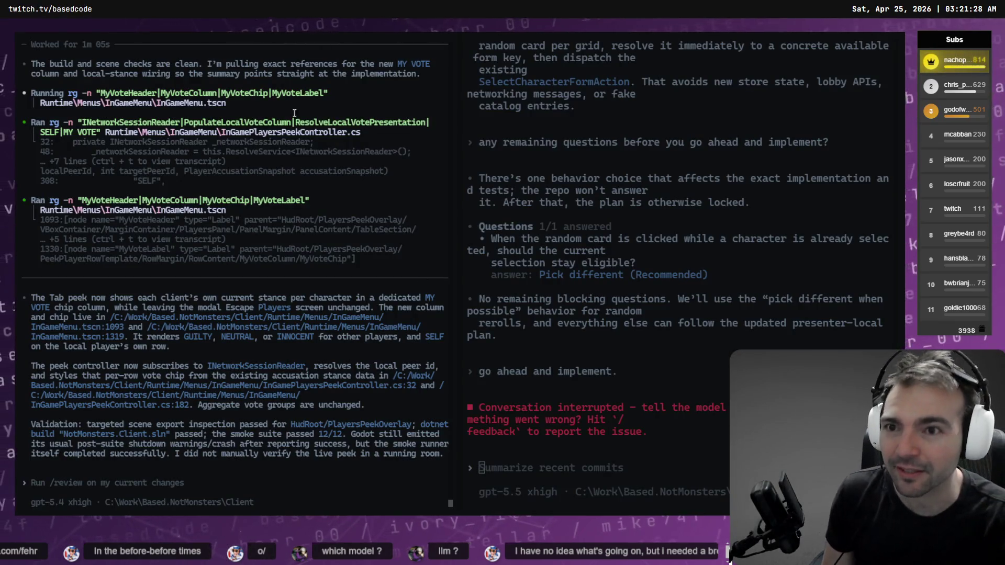
key(alt+Tab)
key(alt+Tab)
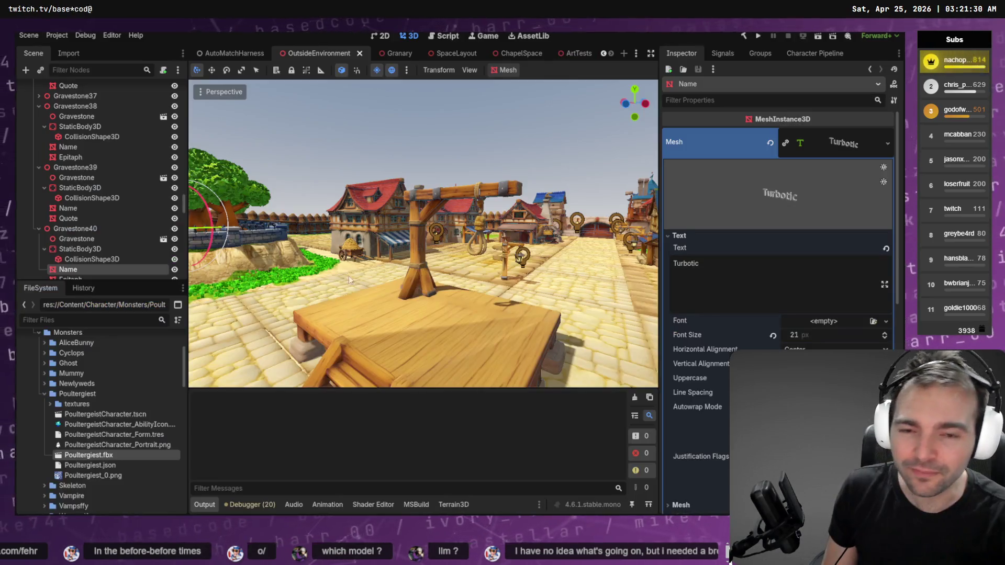
click(743, 35)
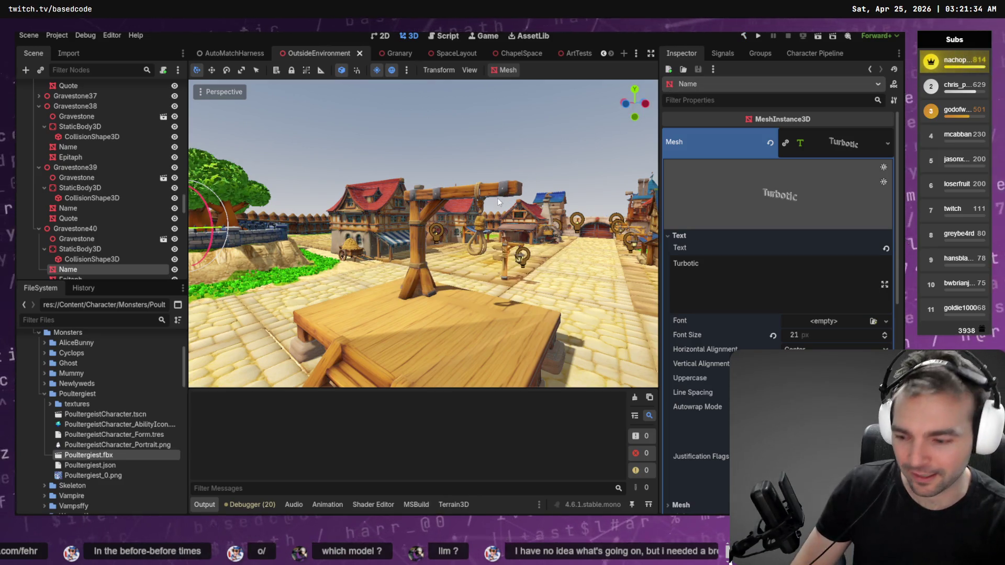
key(F5)
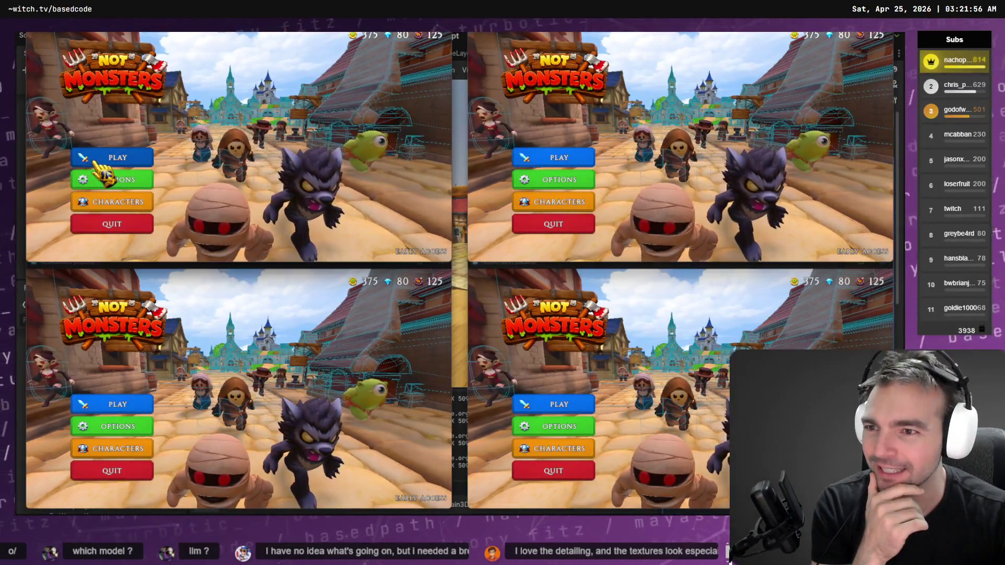
Host a new online room in the first window and join it from the other three.
click(125, 160)
click(301, 172)
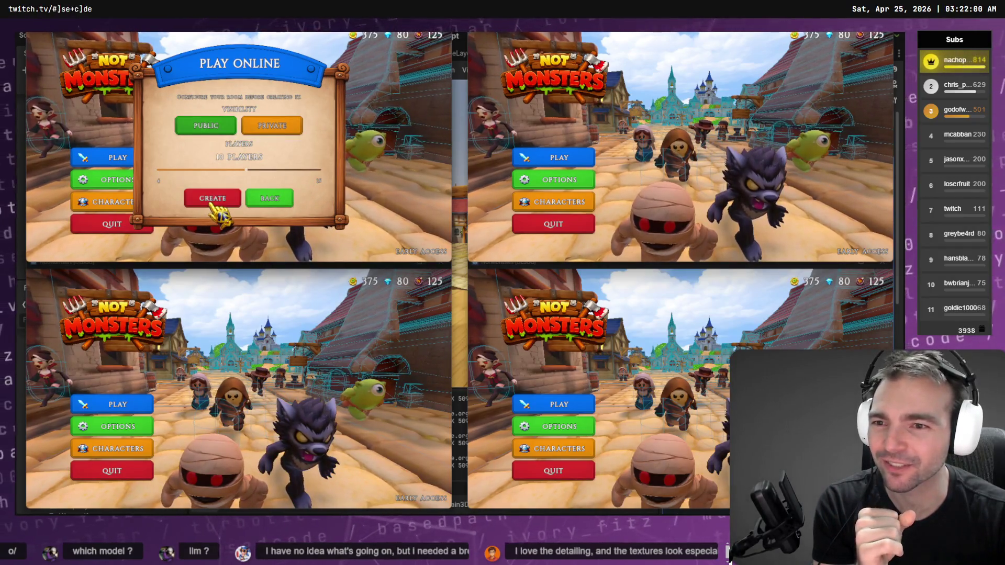
click(213, 198)
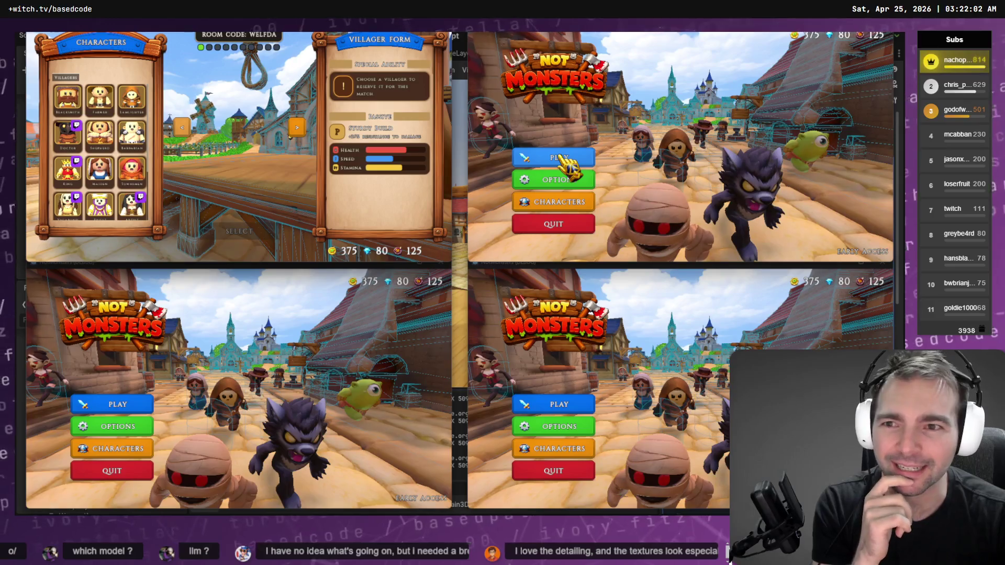
click(566, 167)
click(625, 142)
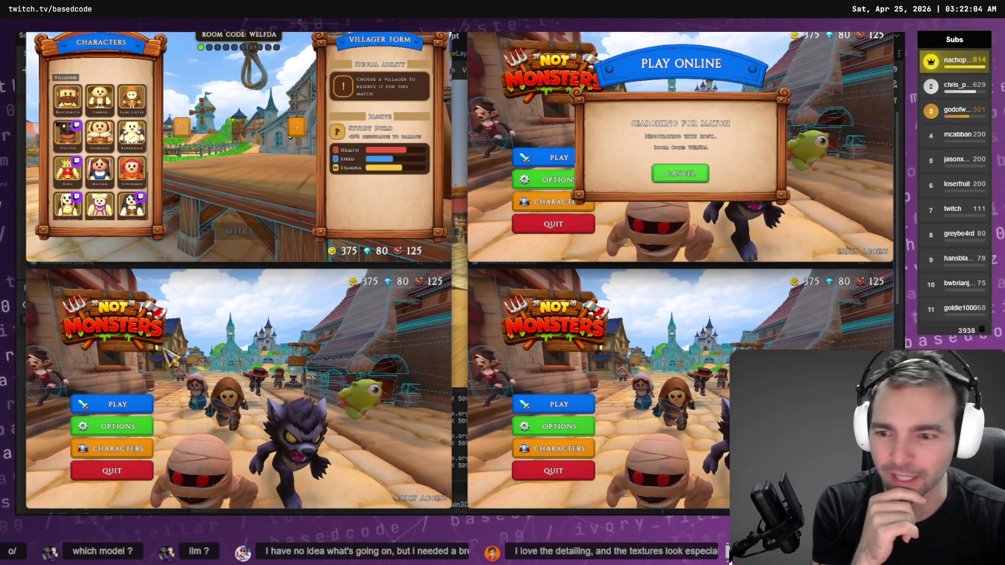
click(112, 404)
click(183, 398)
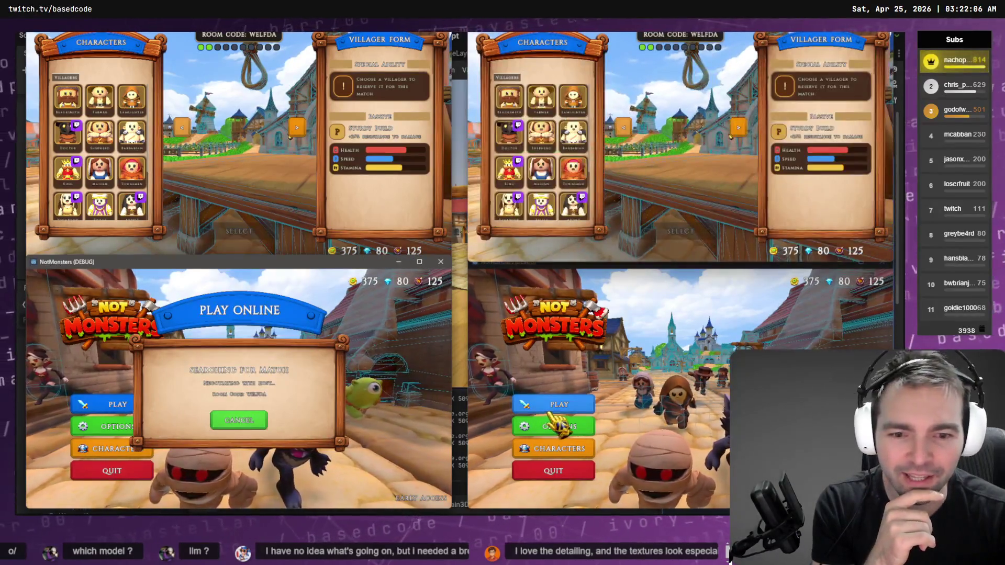
click(559, 404)
click(656, 366)
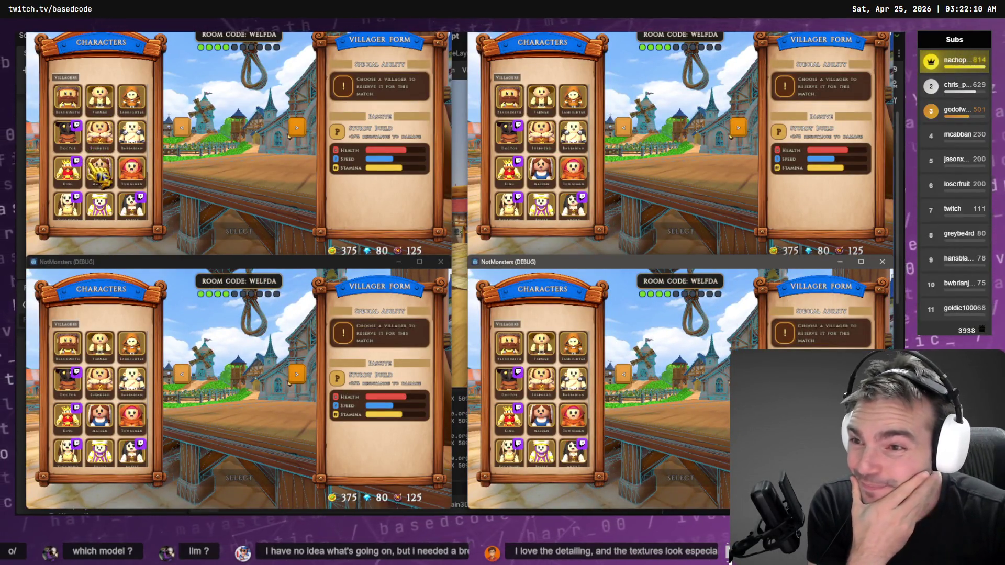
Select Barkeeper, Barbarian, Maiden and Townsmen as the four players' characters.
click(101, 100)
scroll(135, 210, down, 3)
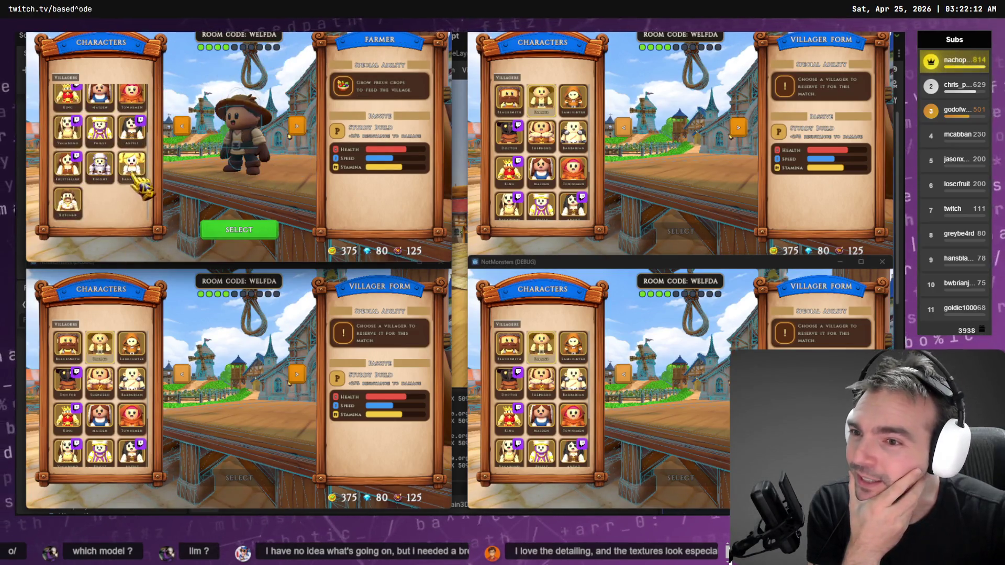
click(131, 166)
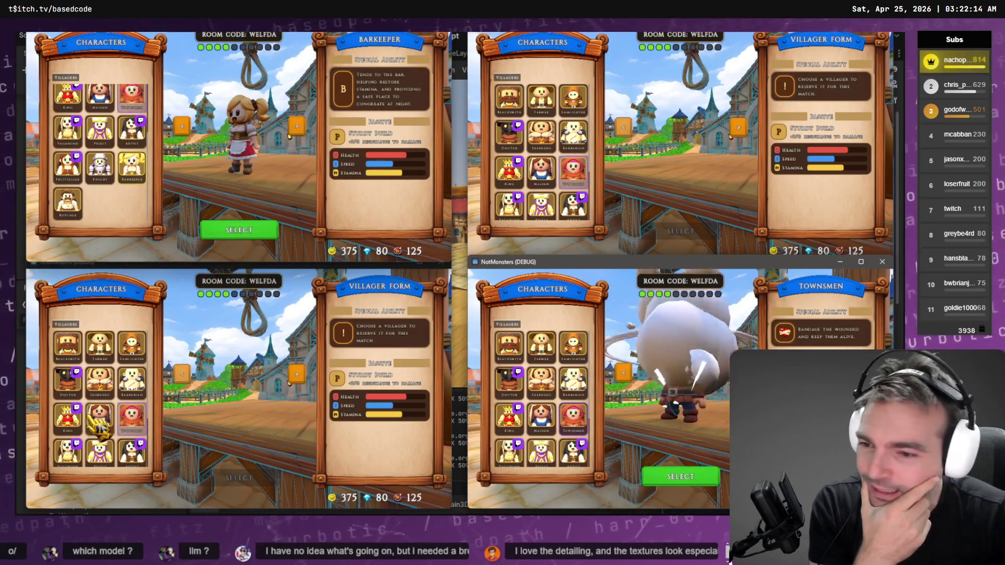
click(99, 416)
click(263, 236)
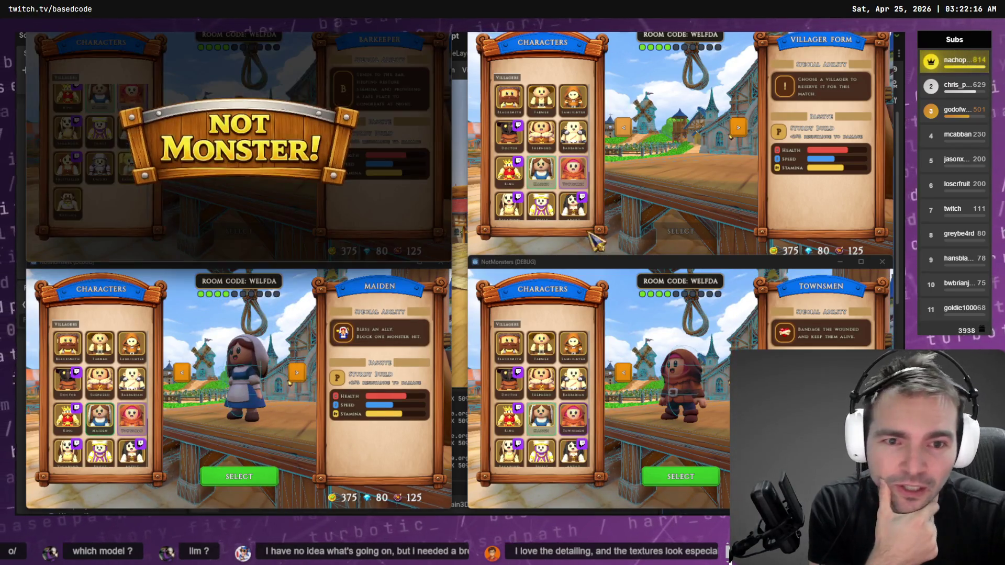
click(574, 134)
click(690, 240)
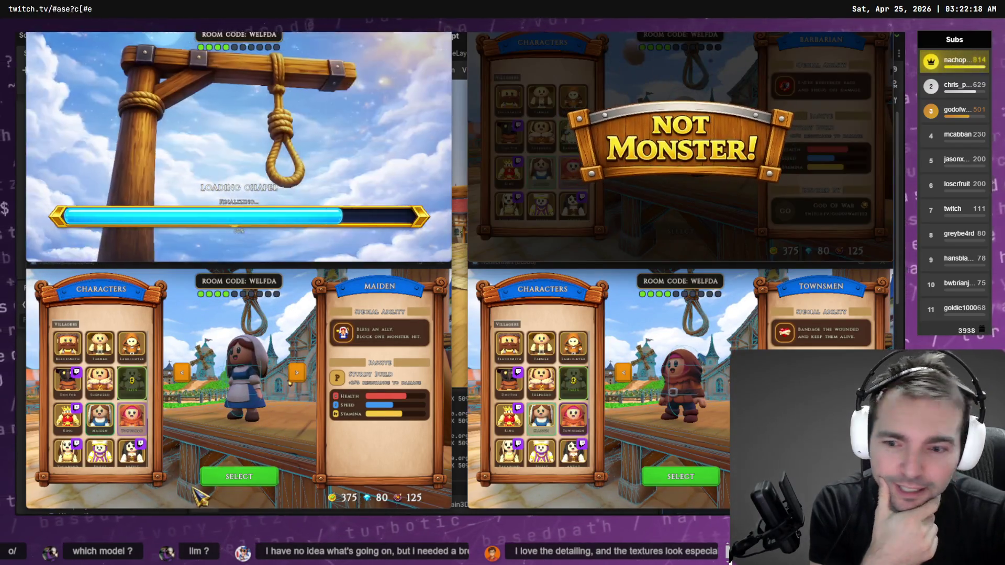
click(239, 477)
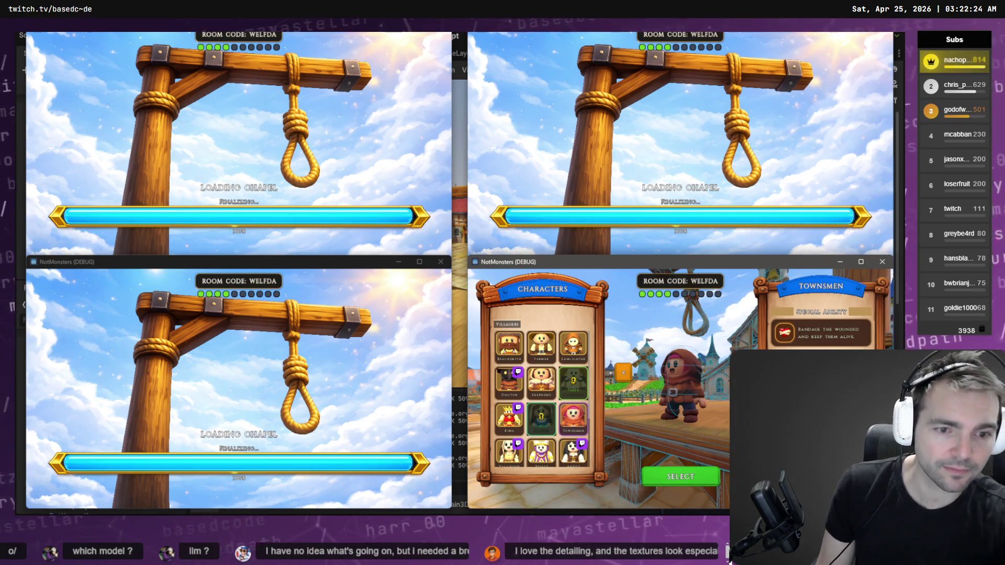
click(676, 477)
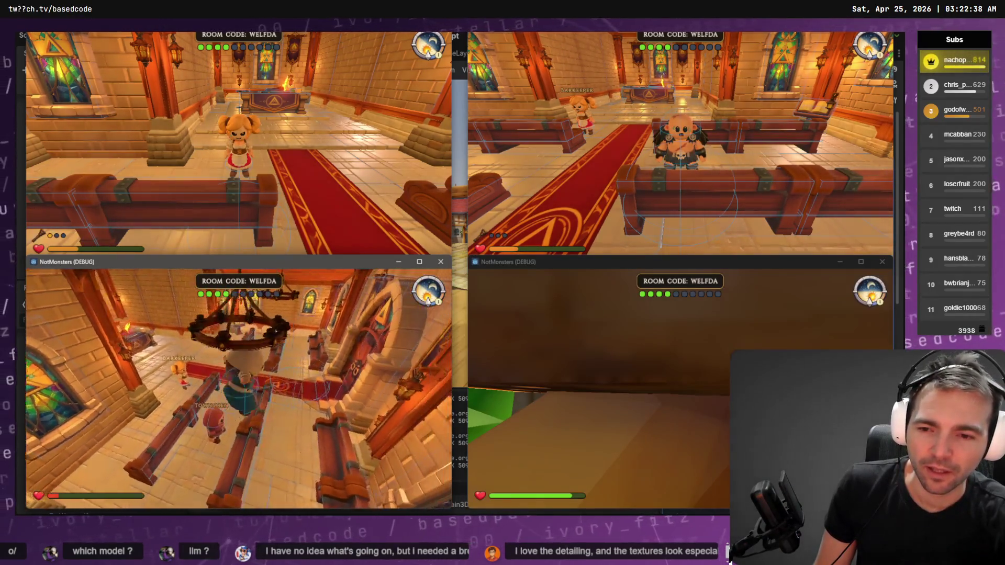
Check the scoreboard, walk the fourth player up, and dismiss the judgment vote on the Maiden.
key(Tab)
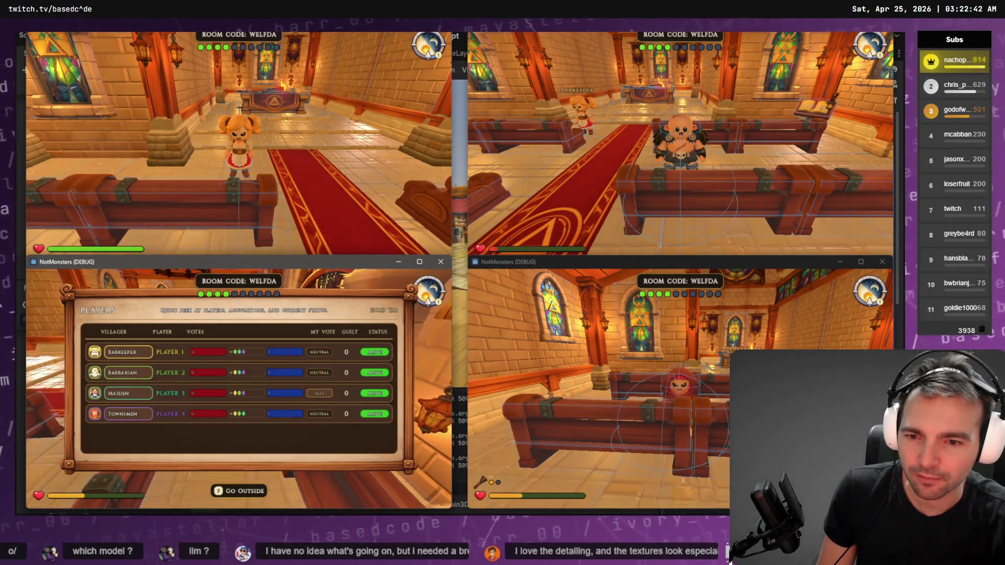
key(w)
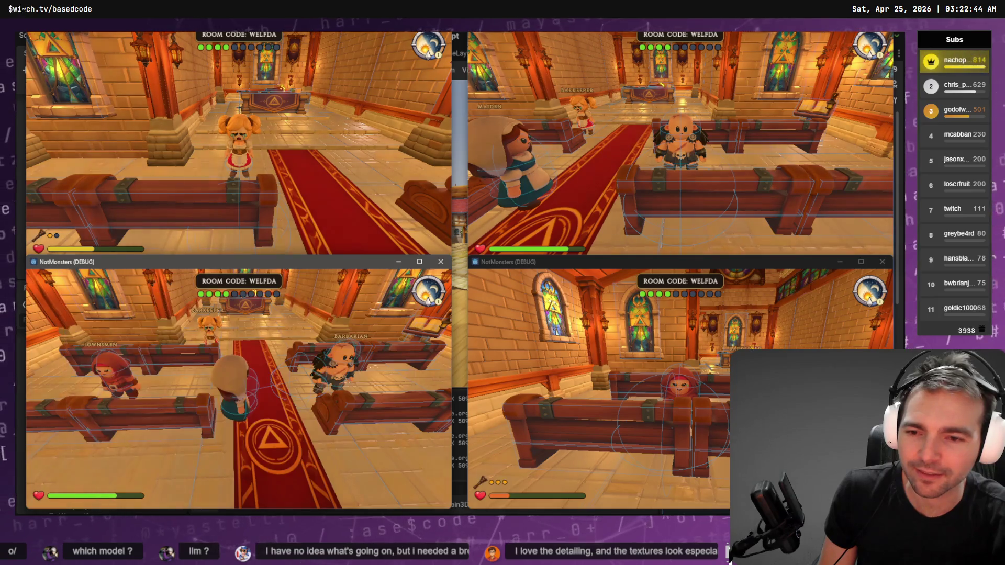
click(602, 388)
key(w)
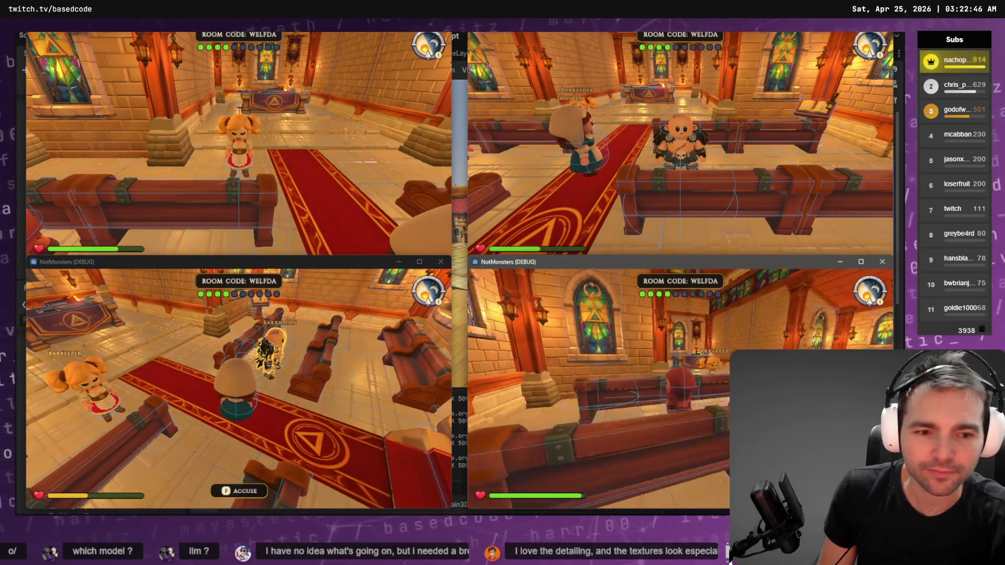
key(f)
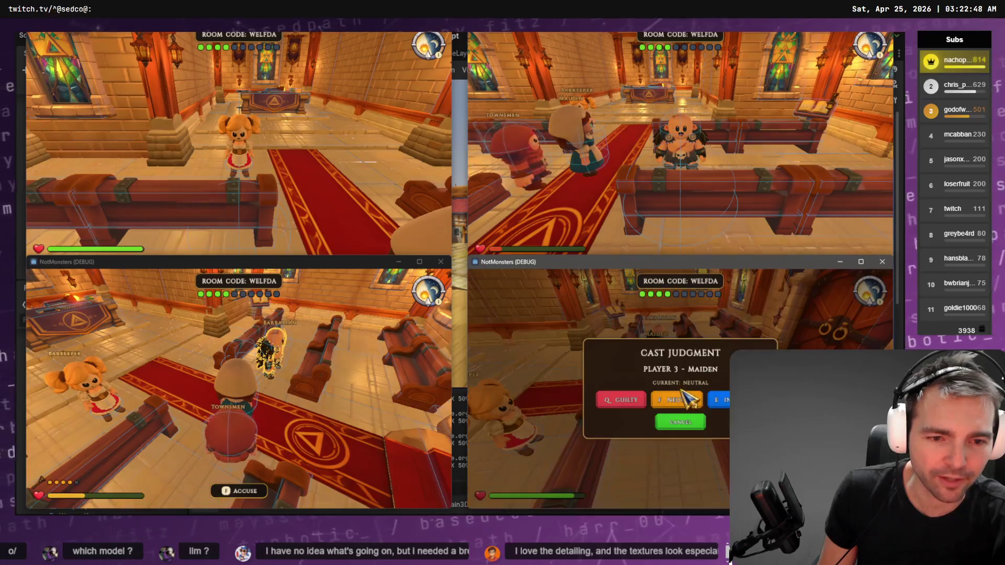
click(725, 400)
Face the Barbarian and dismiss his judgment vote without voting.
key(Tab)
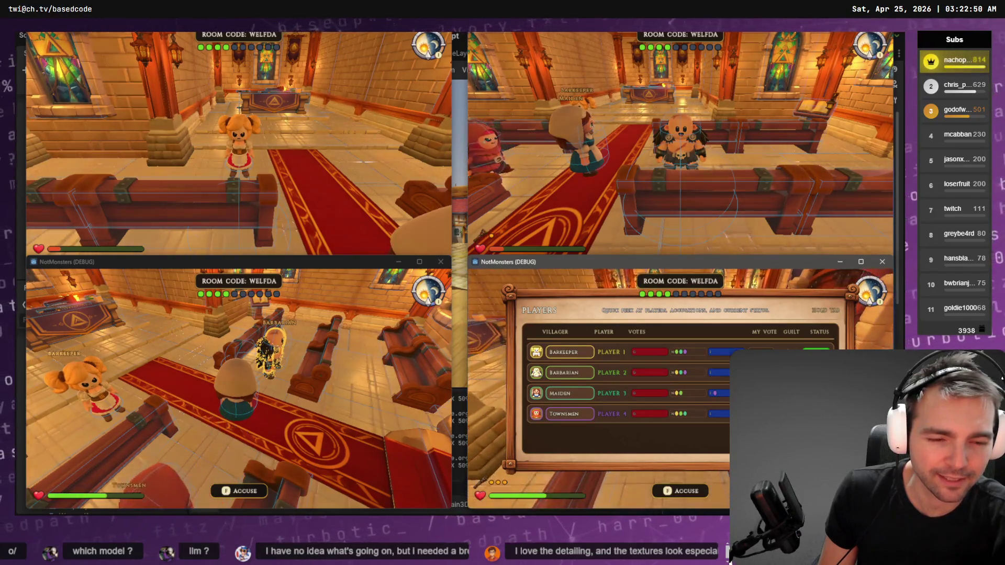
key(w)
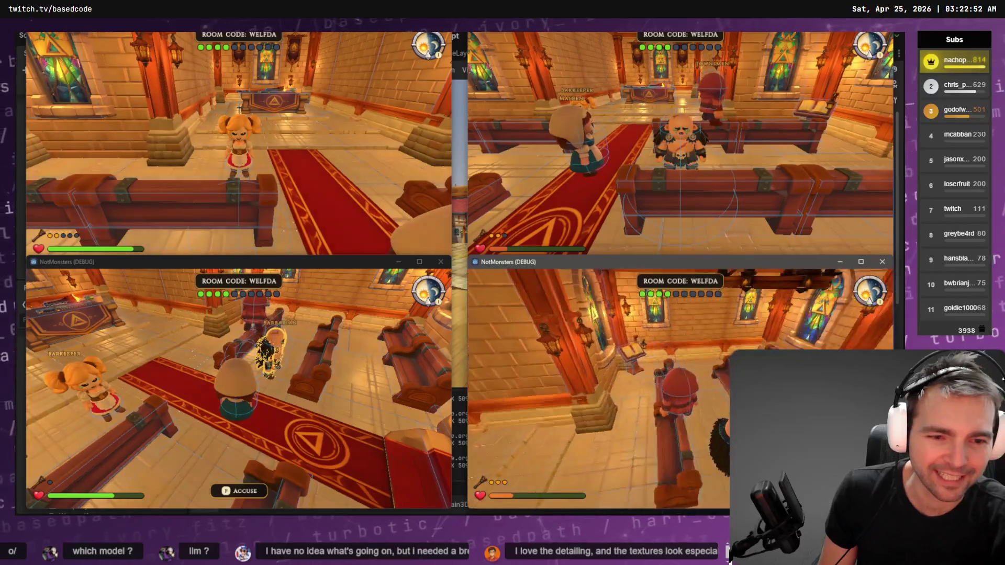
key(f)
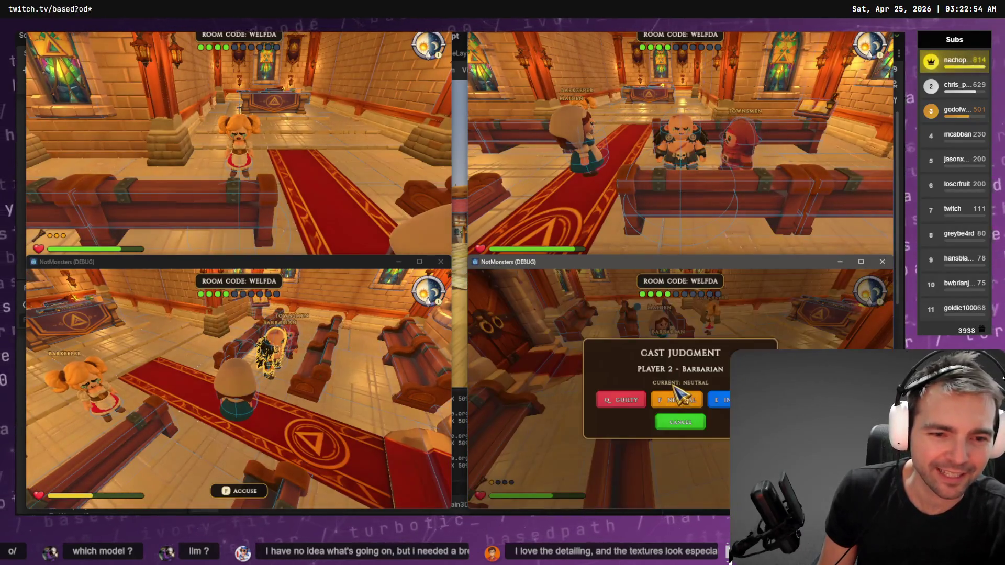
click(681, 398)
Walk the Townsmen toward the pews and close their judgment without voting.
key(Tab)
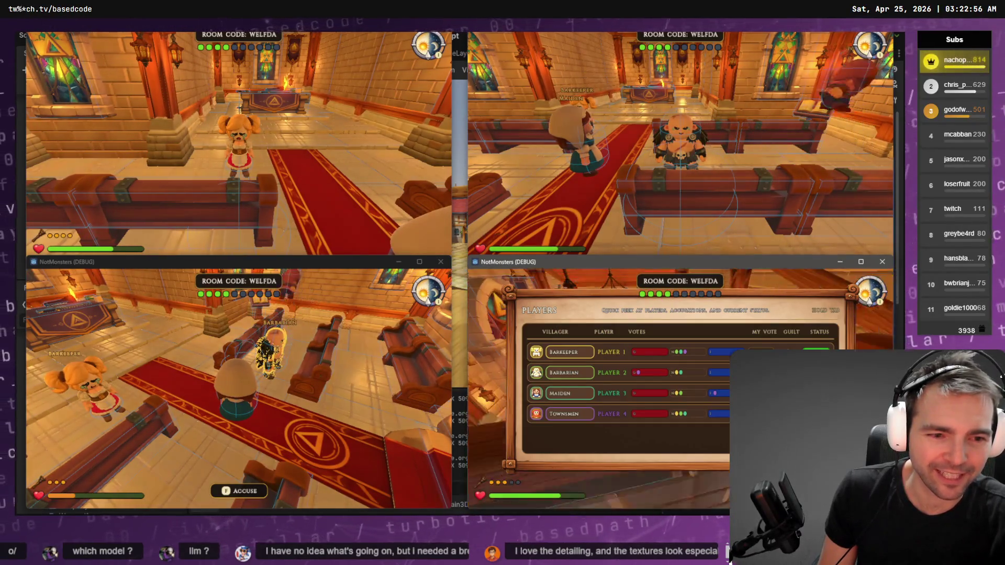
key(w)
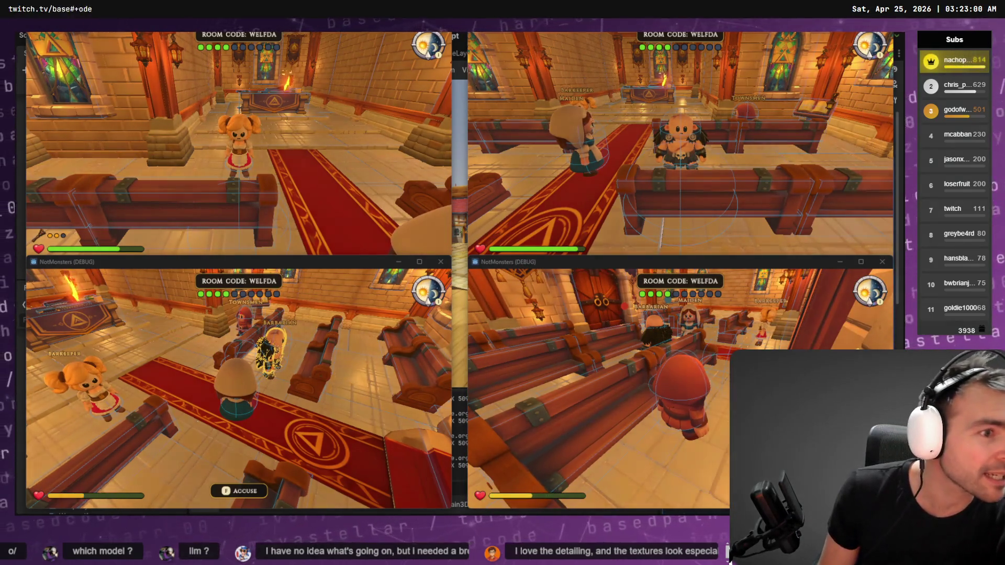
key(w)
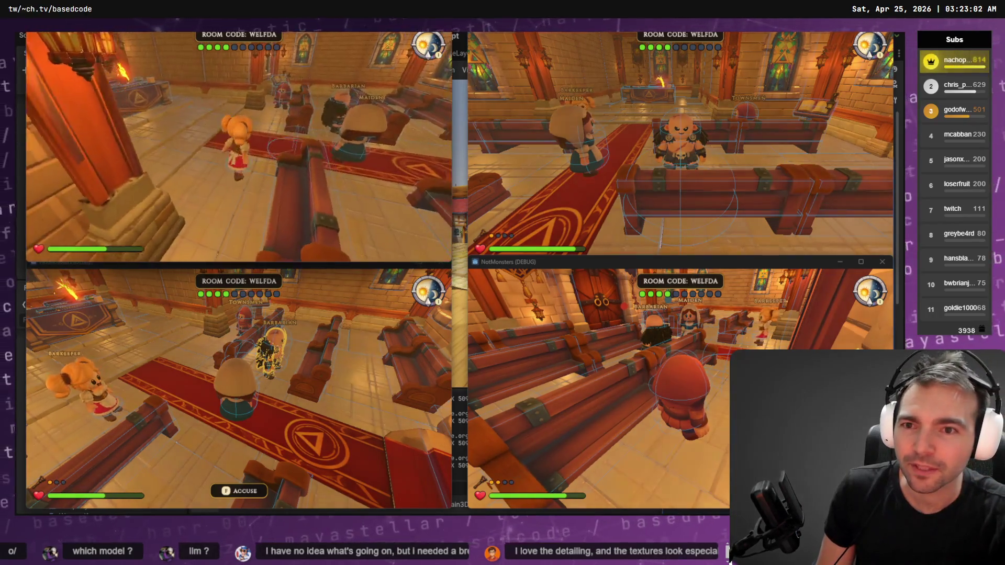
key(f)
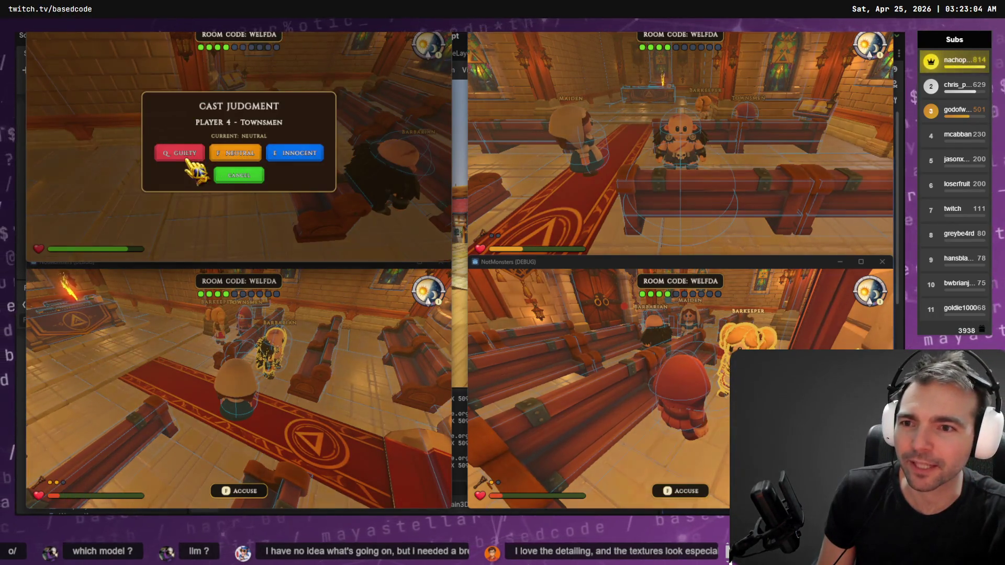
click(240, 172)
Check everyone's votes on the scoreboard, then vote the Maiden innocent.
key(Tab)
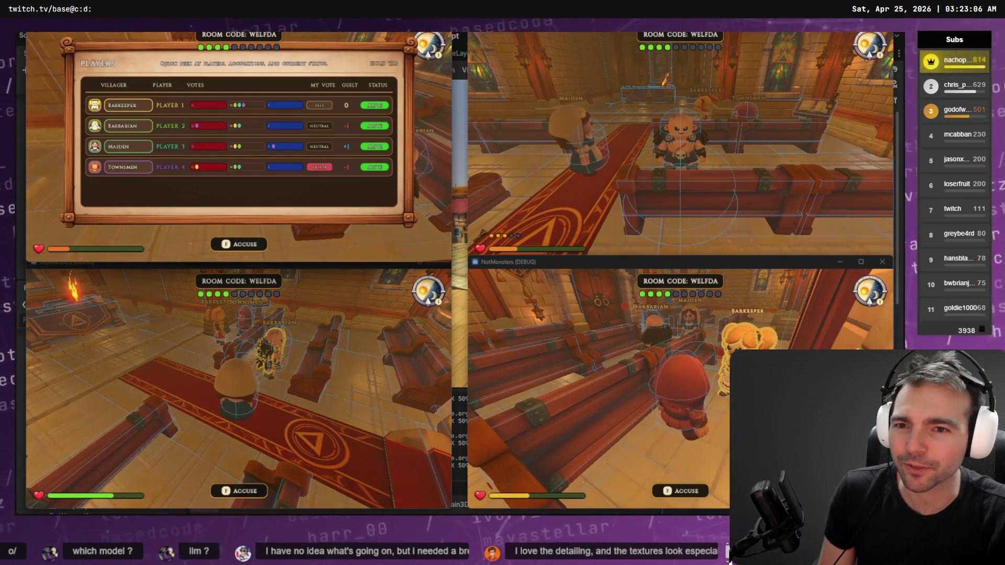
key(w)
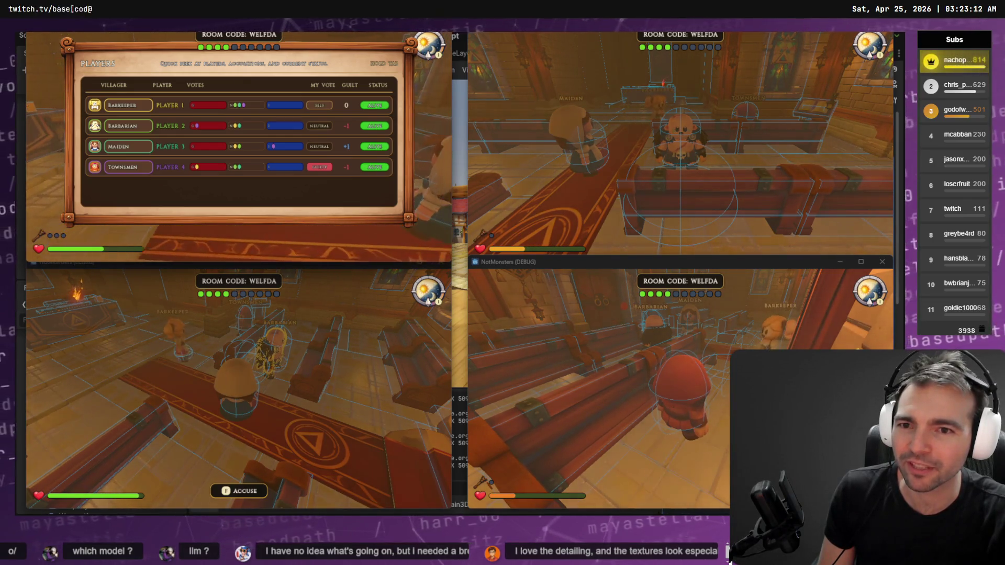
key(f)
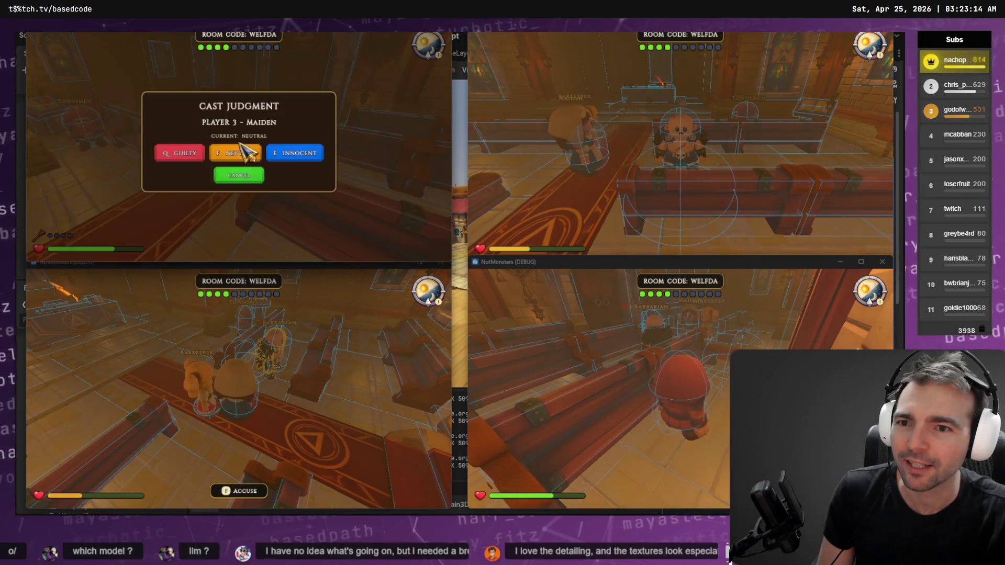
click(295, 152)
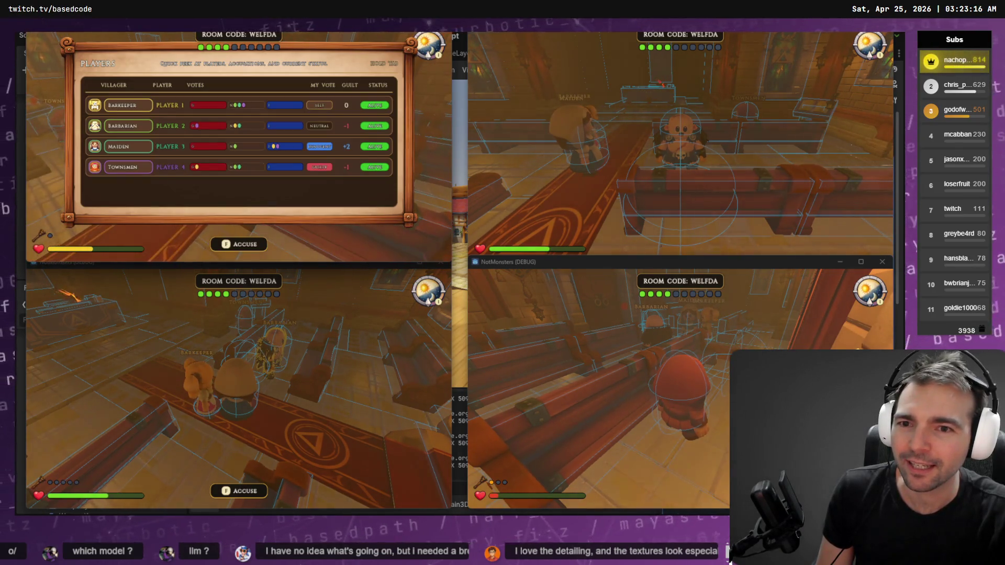
Move around swinging the hammer, then quit the match back to the Godot editor.
key(w)
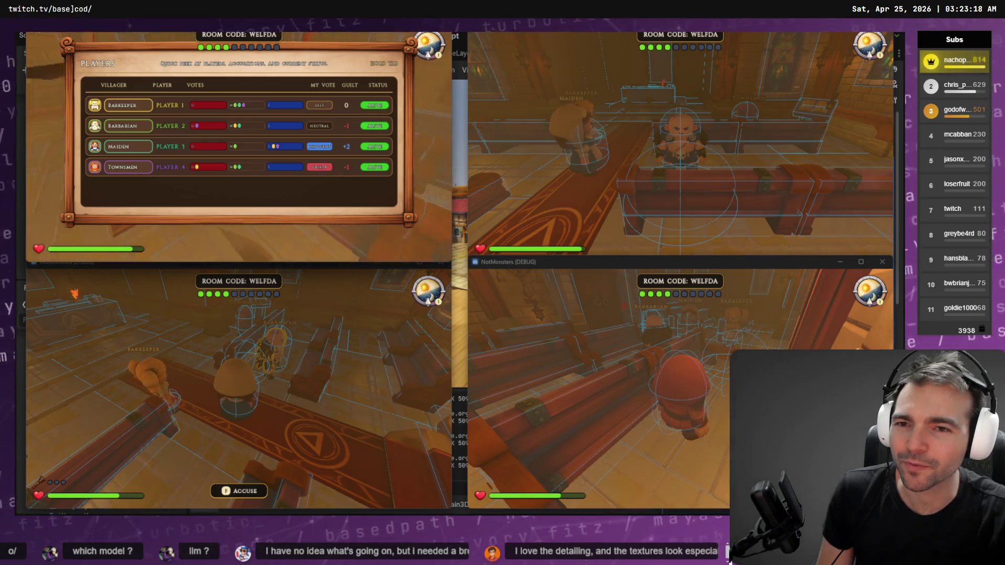
key(shift)
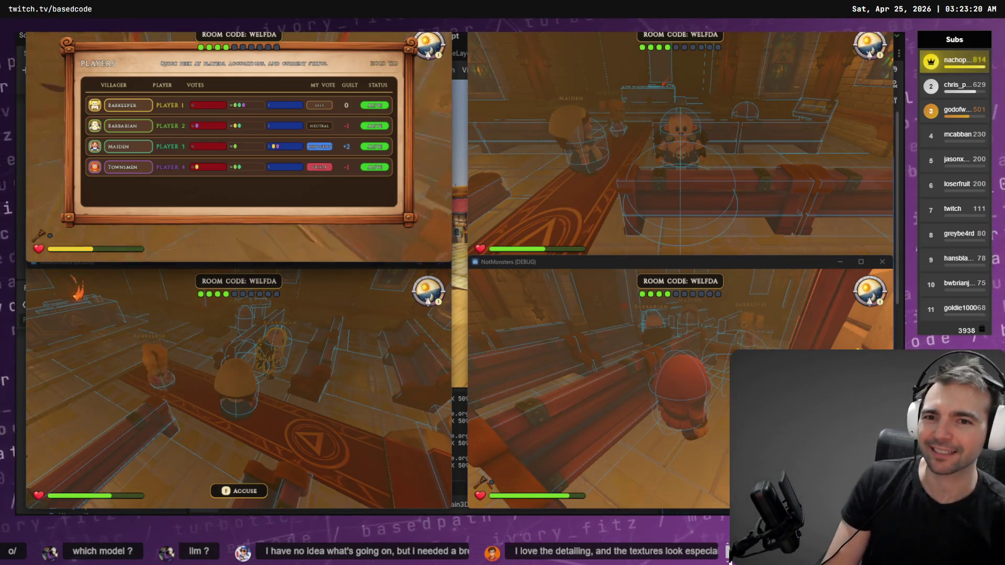
key(w)
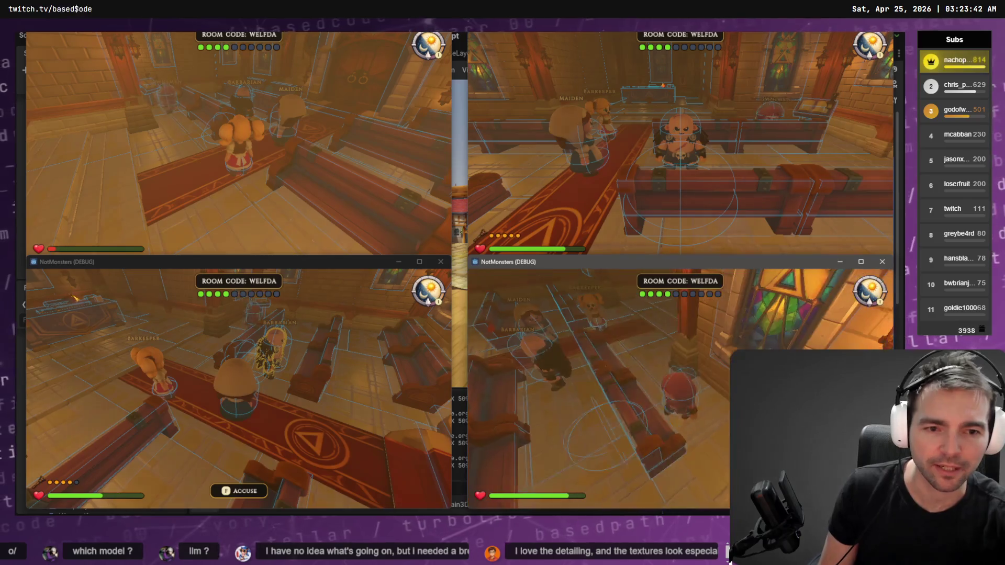
key(Escape)
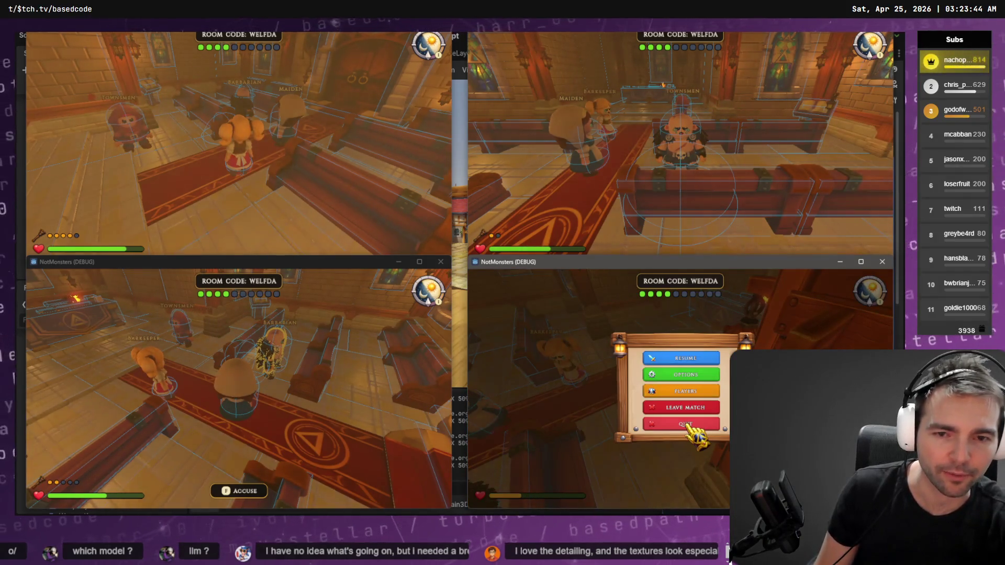
click(686, 424)
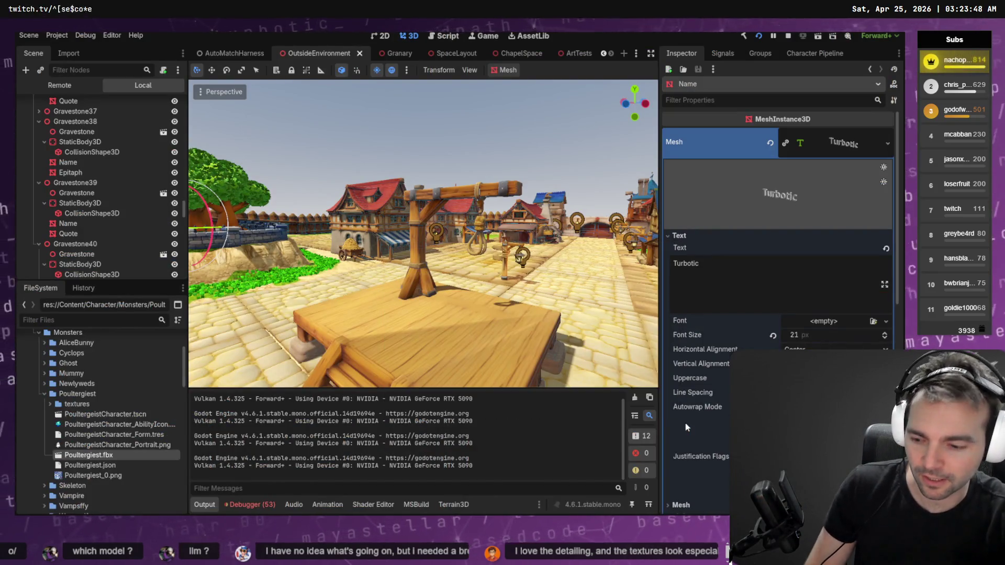
Build the .NET project and relaunch NotMonsters as four debug game clients with F5.
key(F5)
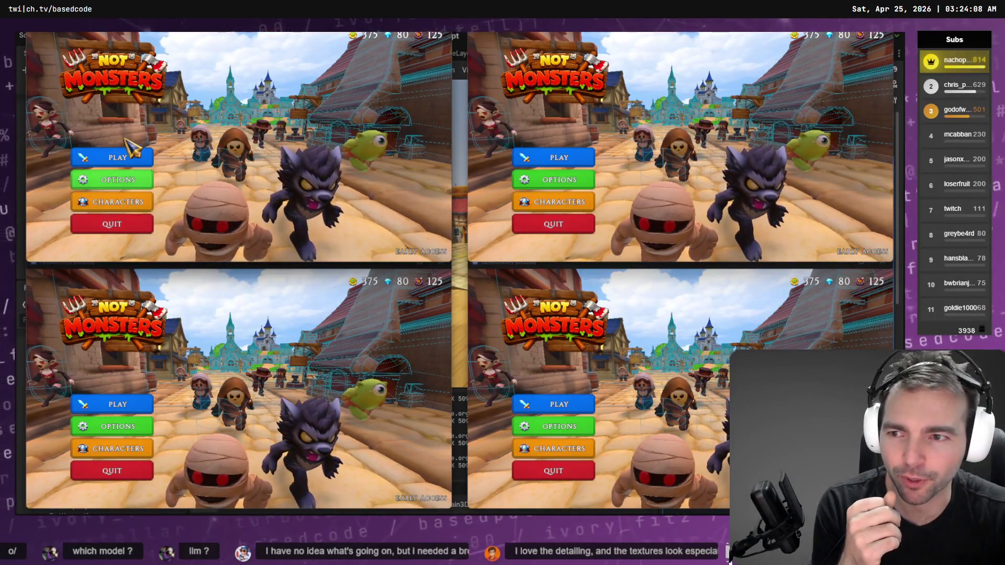
Create a 4-player room on the first client and matchmake the other three clients into it.
click(133, 158)
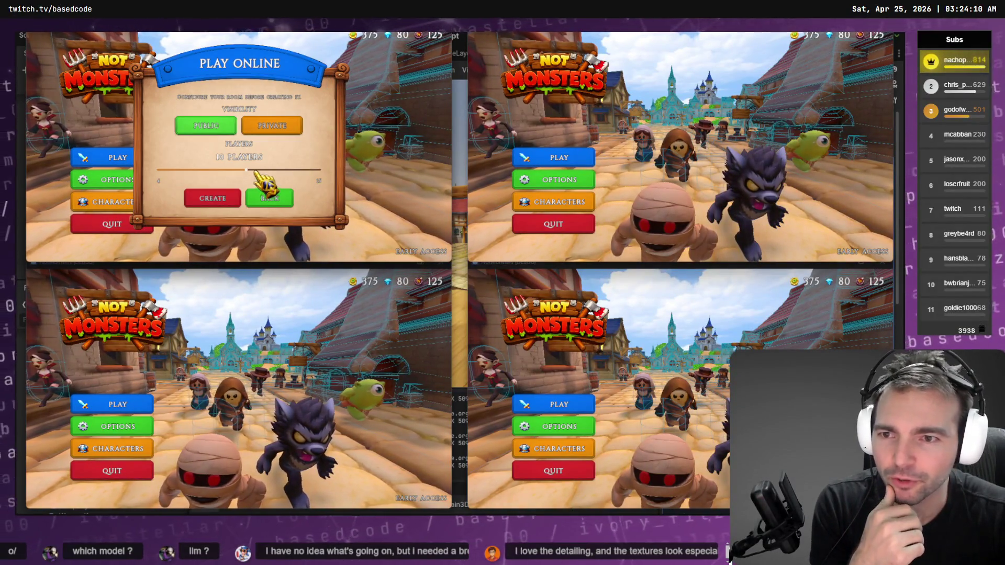
drag(246, 170, 158, 169)
click(222, 202)
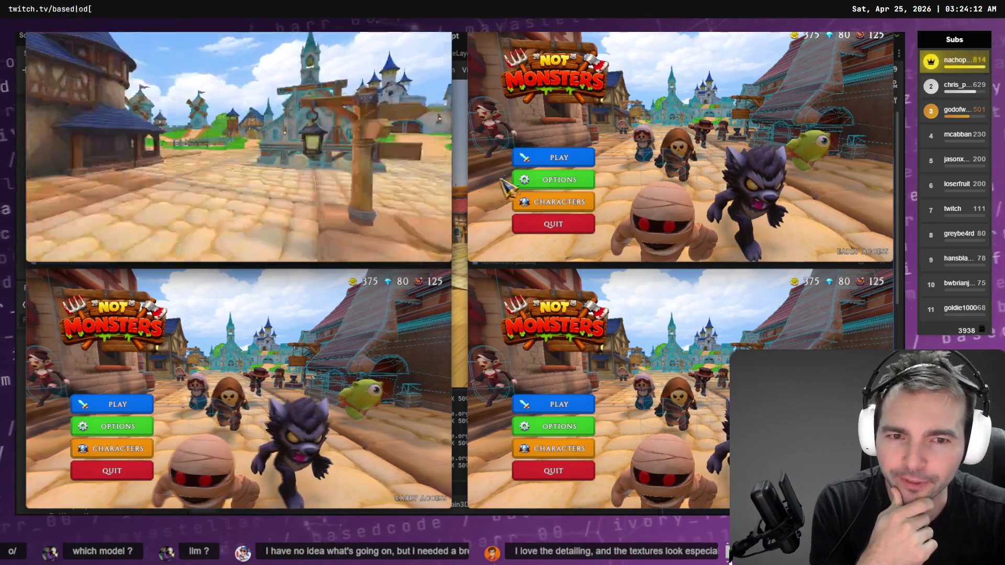
click(556, 158)
click(676, 126)
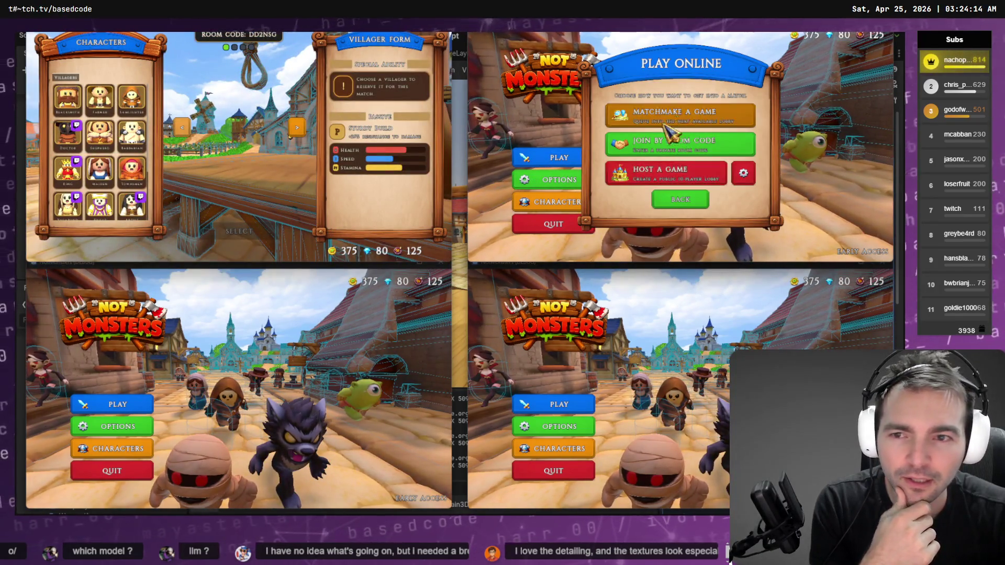
click(118, 404)
click(292, 370)
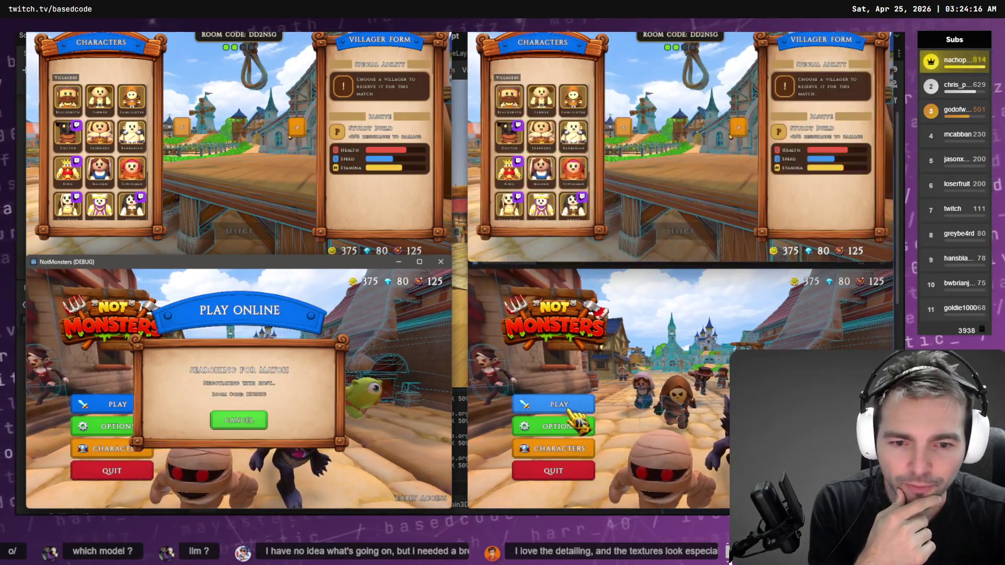
click(559, 404)
click(680, 359)
Confirm Barbarian, Maiden, Doctor and Shepherd as characters, then choose the Werewolf monster.
click(131, 132)
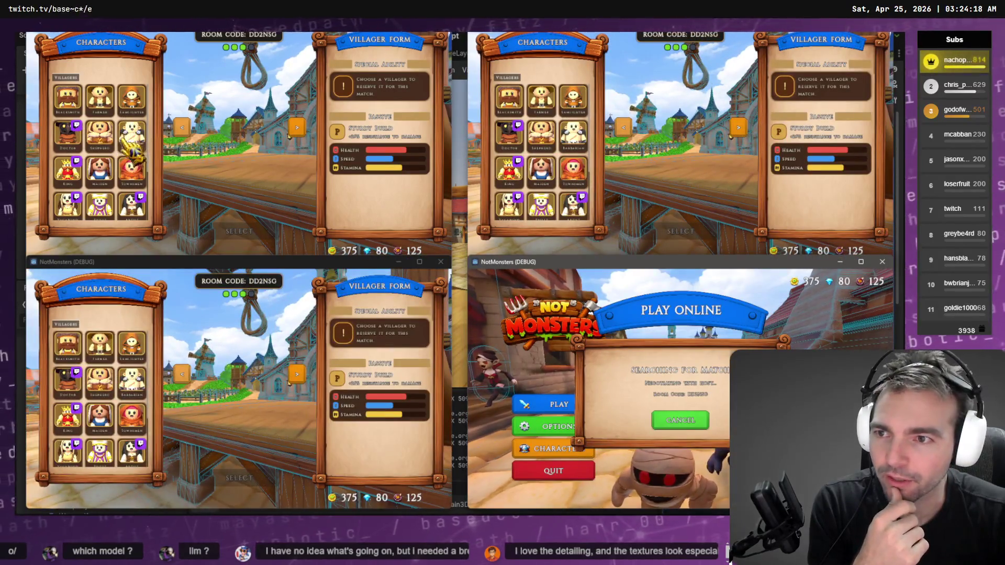
click(541, 169)
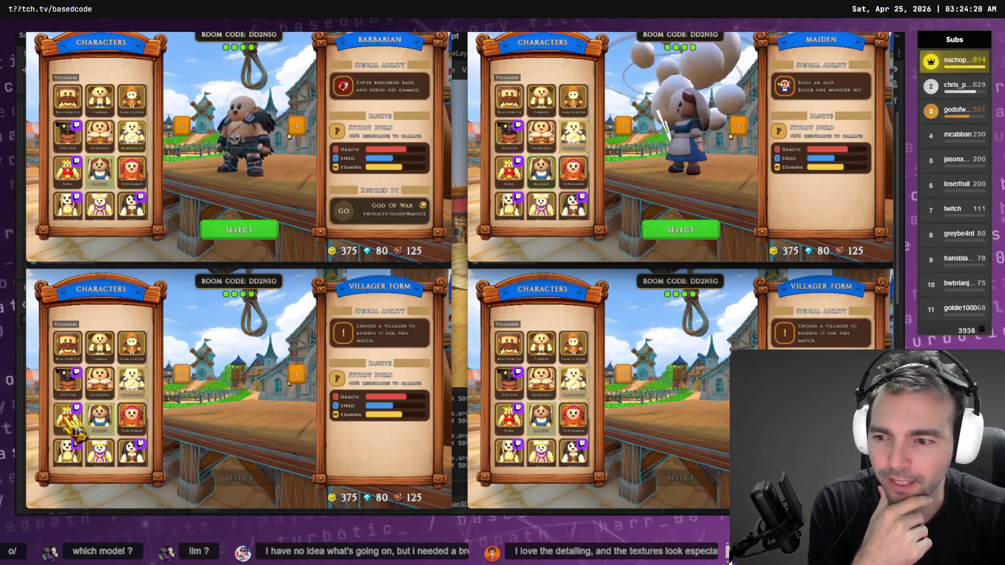
click(68, 379)
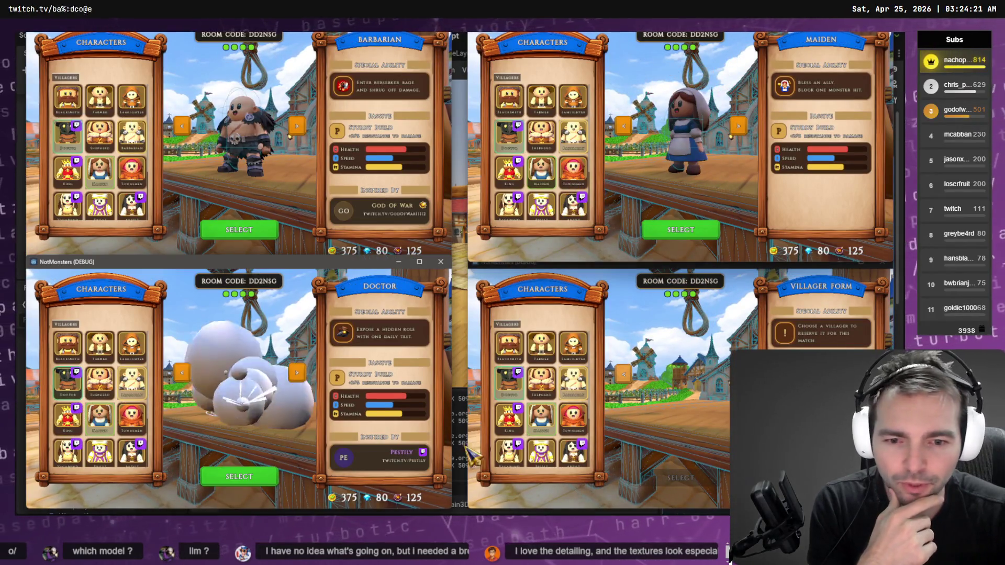
click(541, 380)
click(680, 478)
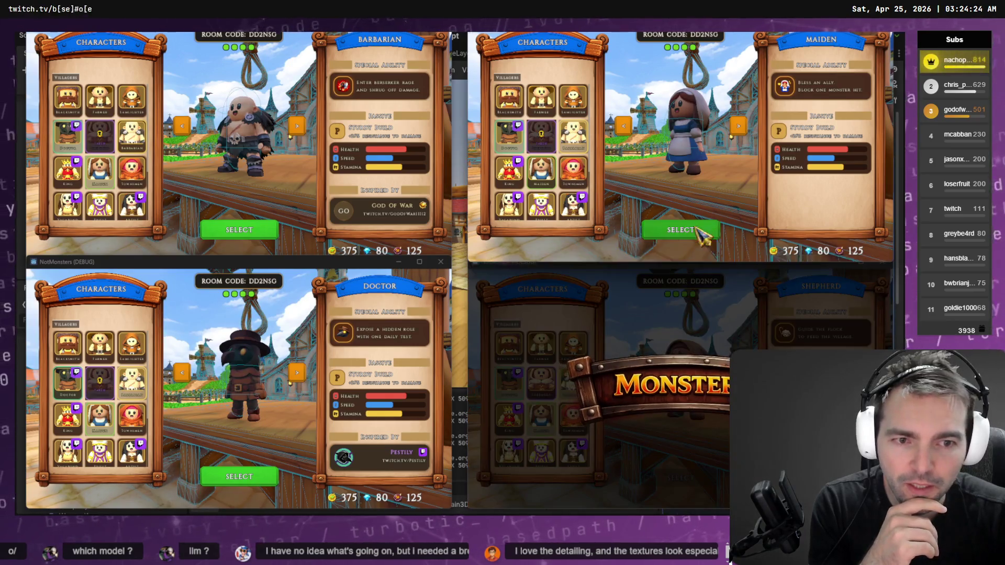
click(699, 231)
click(262, 234)
click(262, 477)
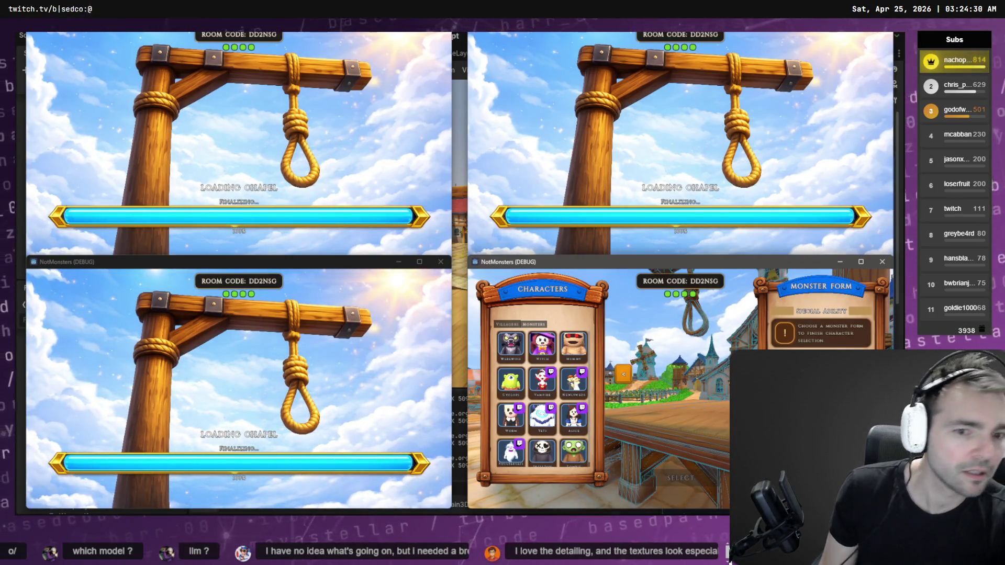
click(510, 346)
click(678, 477)
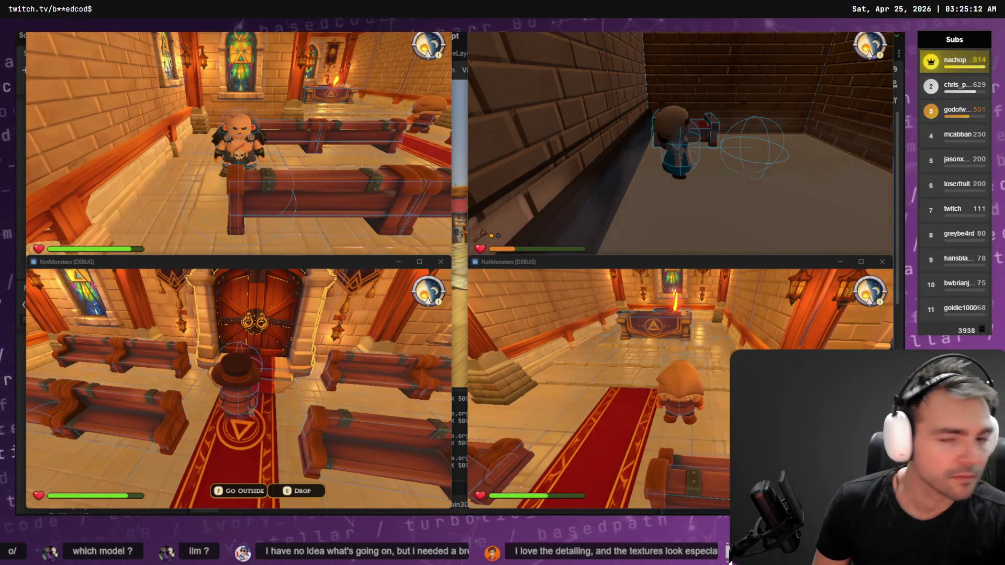
Leave the chapel match and switch over to the Codex terminal sessions.
key(alt+Tab)
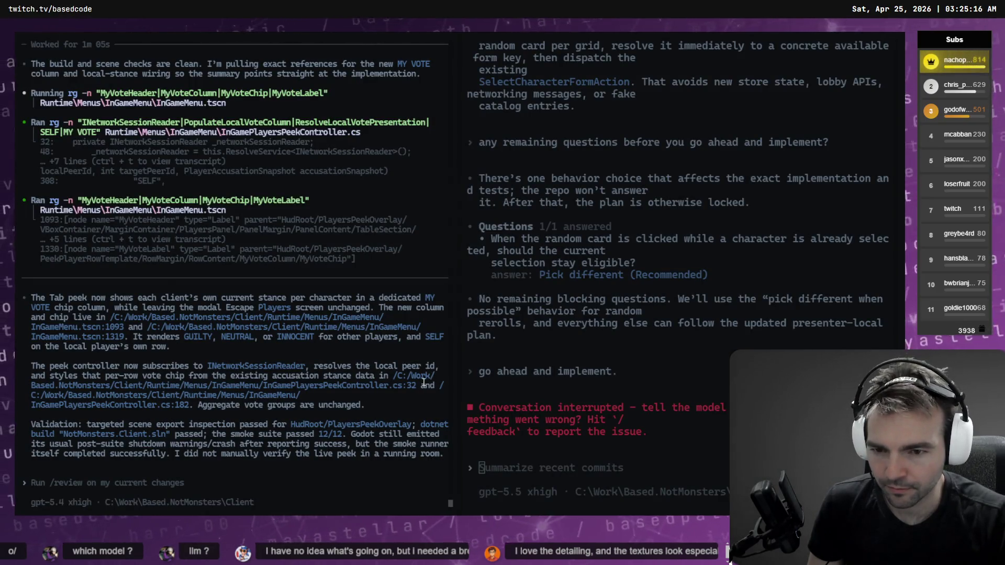
Review Fork diffs for HoldableItemRoomBootstrapRuntime.cs, HoldableItemService.cs, HoldableItemNetworkRuntime.cs and two test files.
key(alt+Tab)
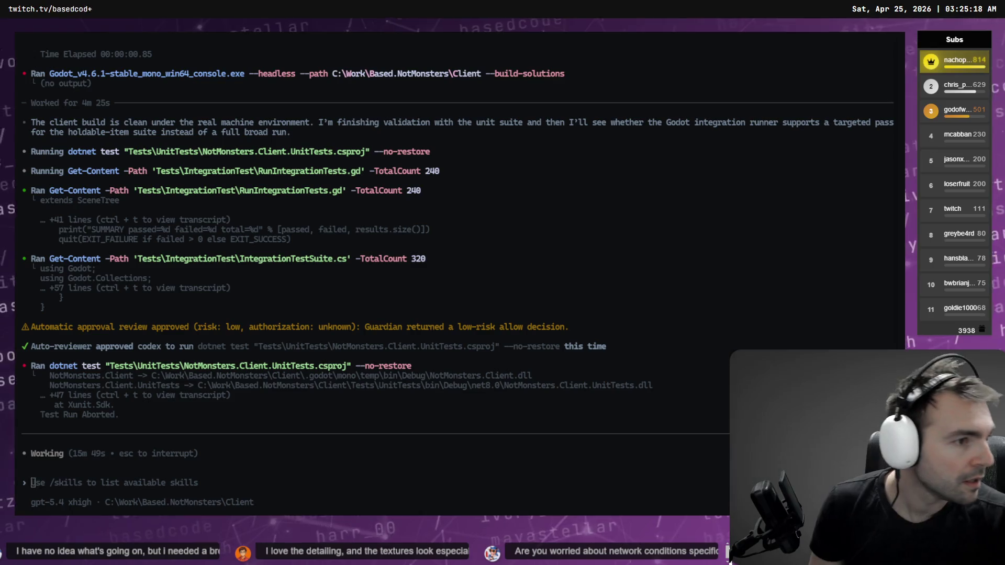
key(alt+Tab)
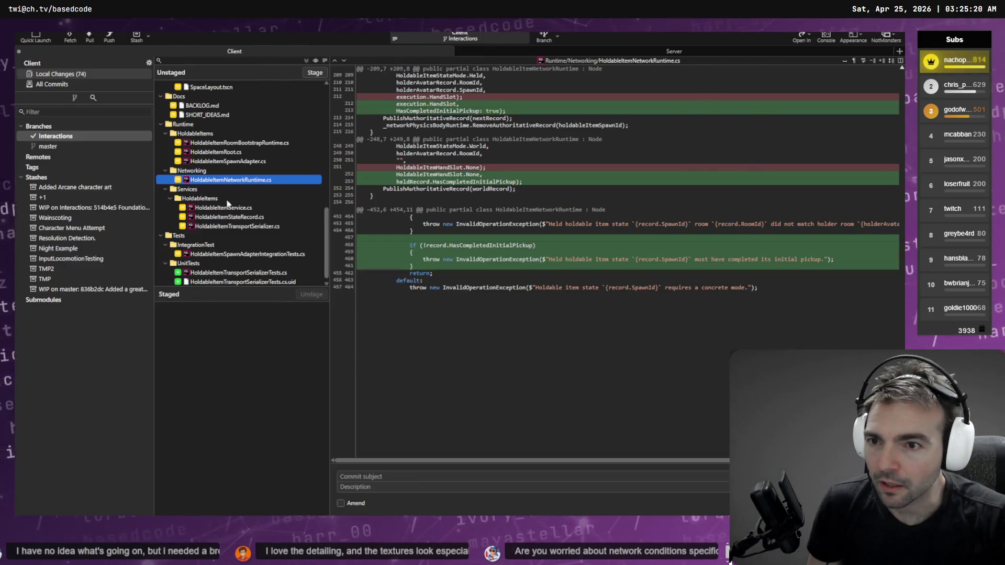
click(227, 143)
scroll(239, 209, down, 1)
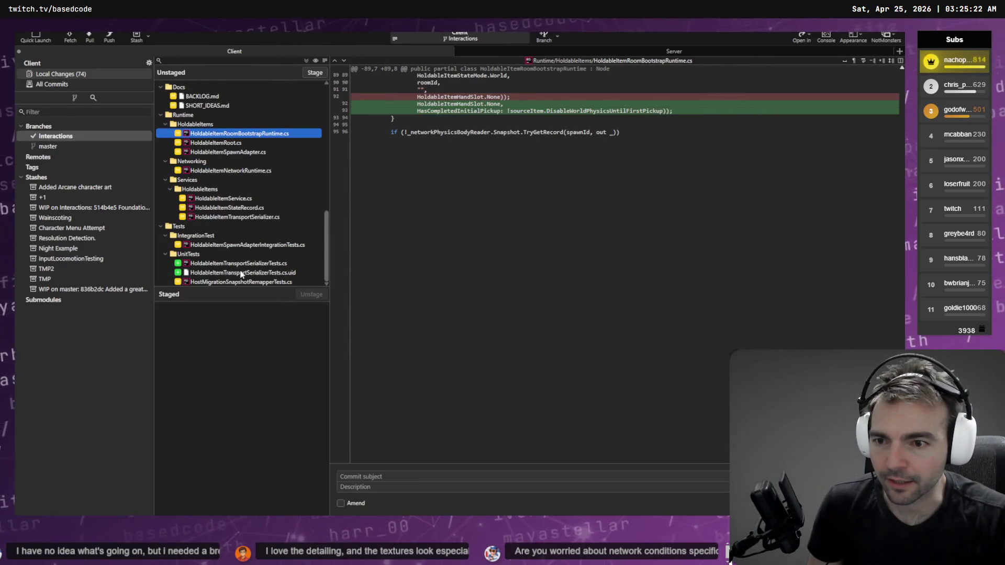
click(236, 200)
click(259, 170)
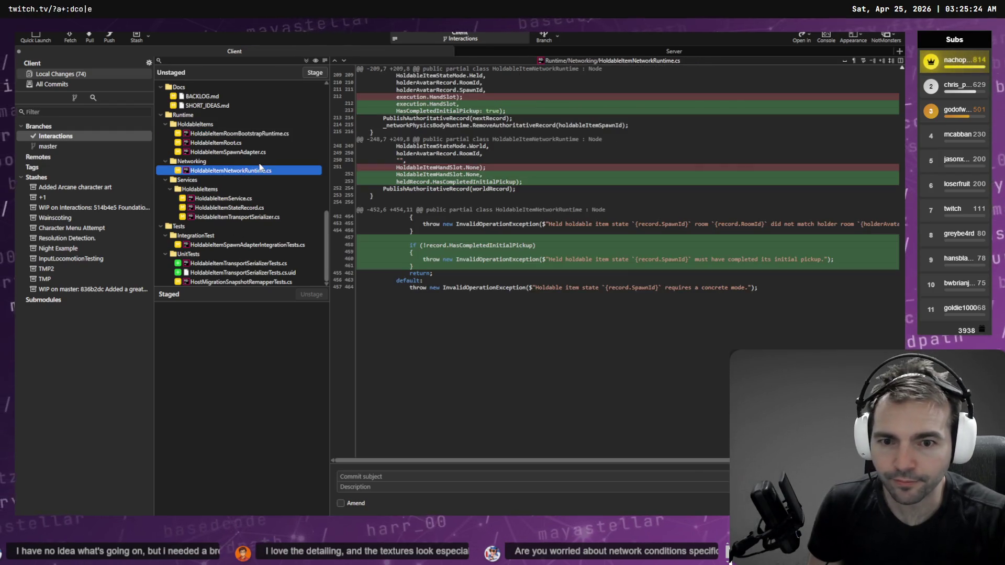
click(285, 246)
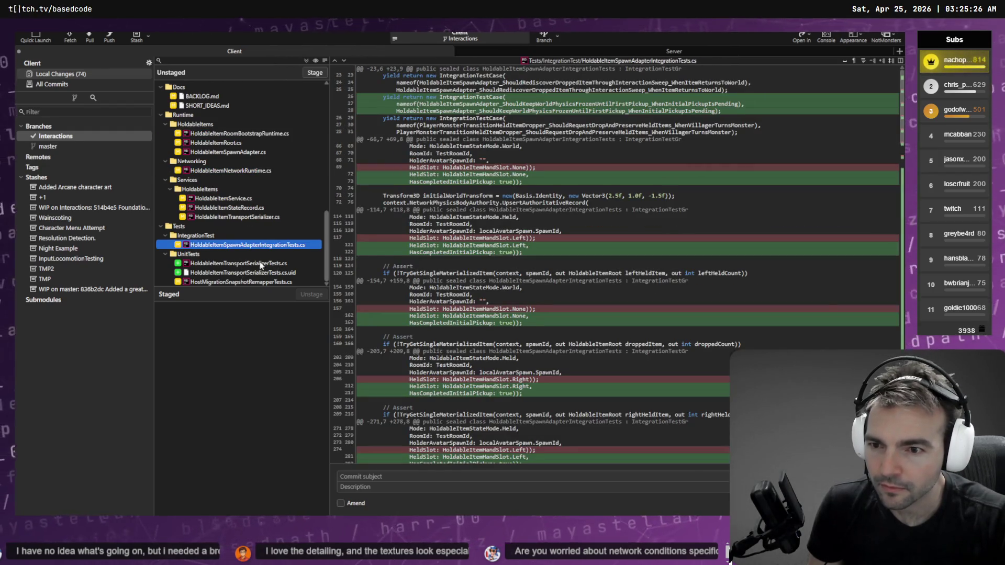
click(264, 263)
click(235, 134)
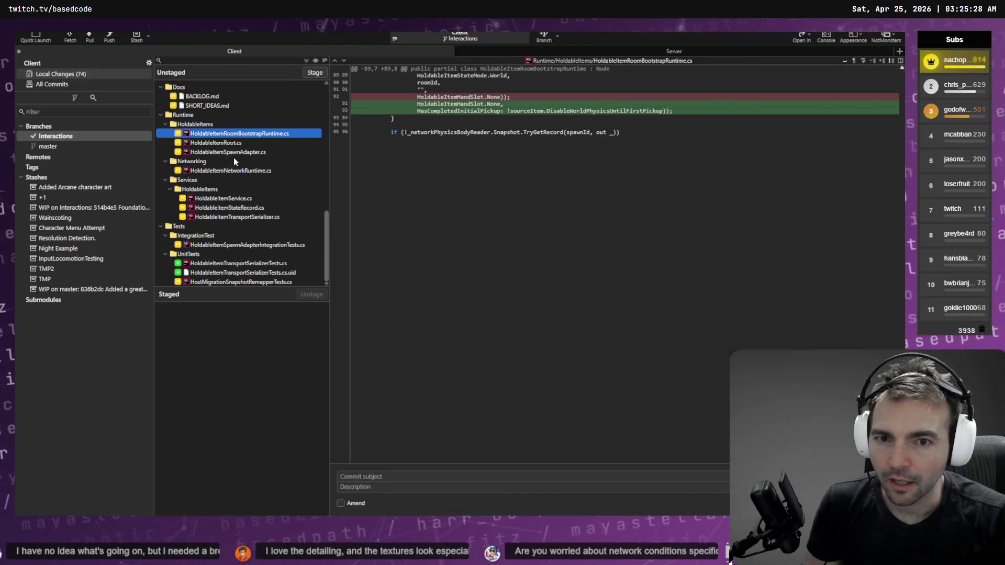
click(247, 285)
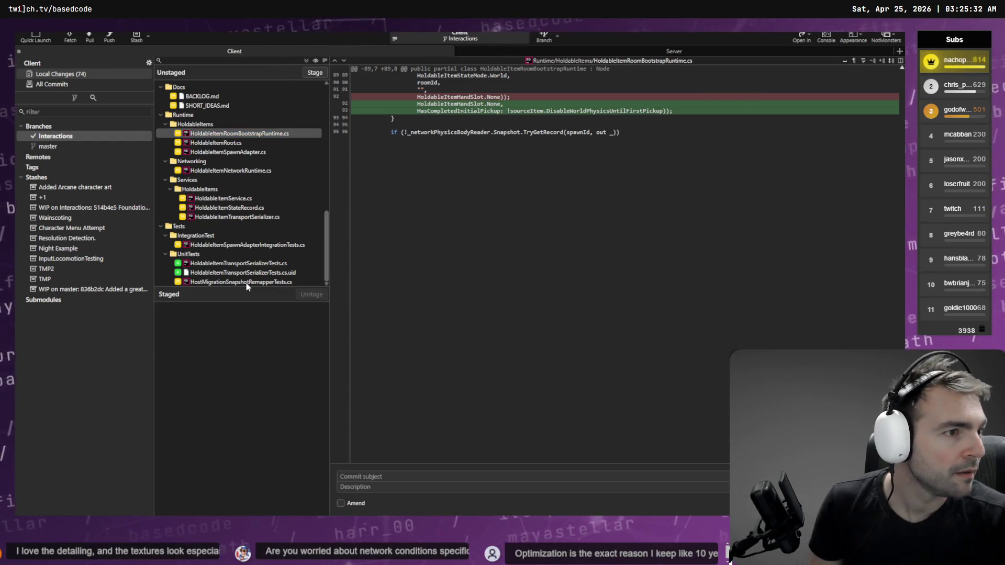
key(alt+Tab)
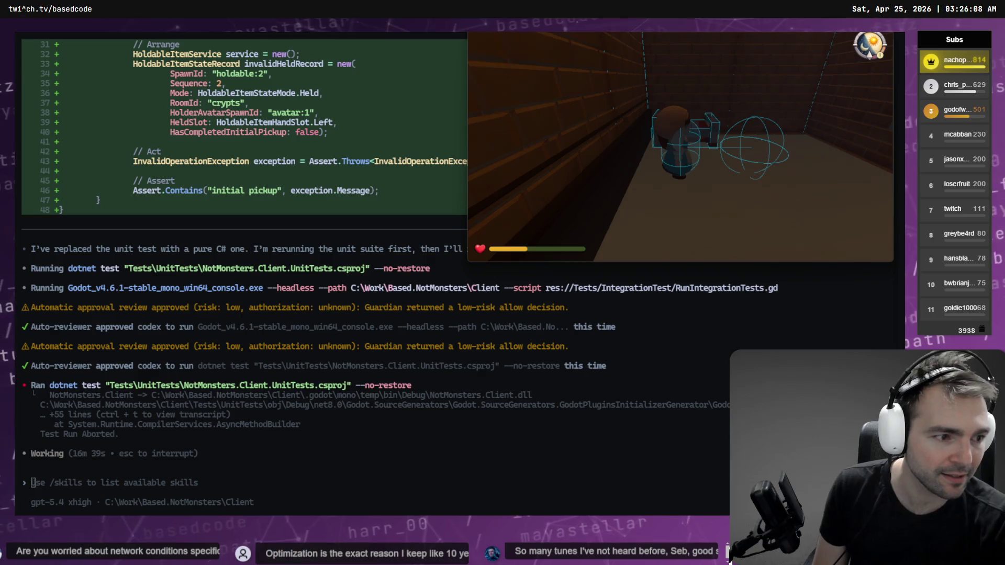
After the Codex dotnet test run, switch back to the Godot editor.
key(alt+Tab)
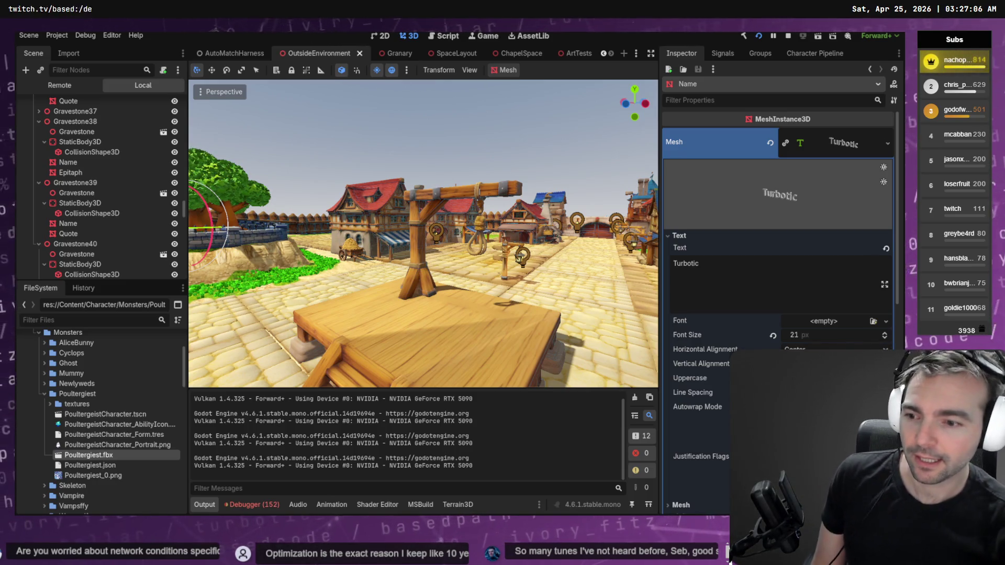
Fly the camera past the windmills and cobblestone square to the church and castle gate.
click(521, 252)
click(524, 149)
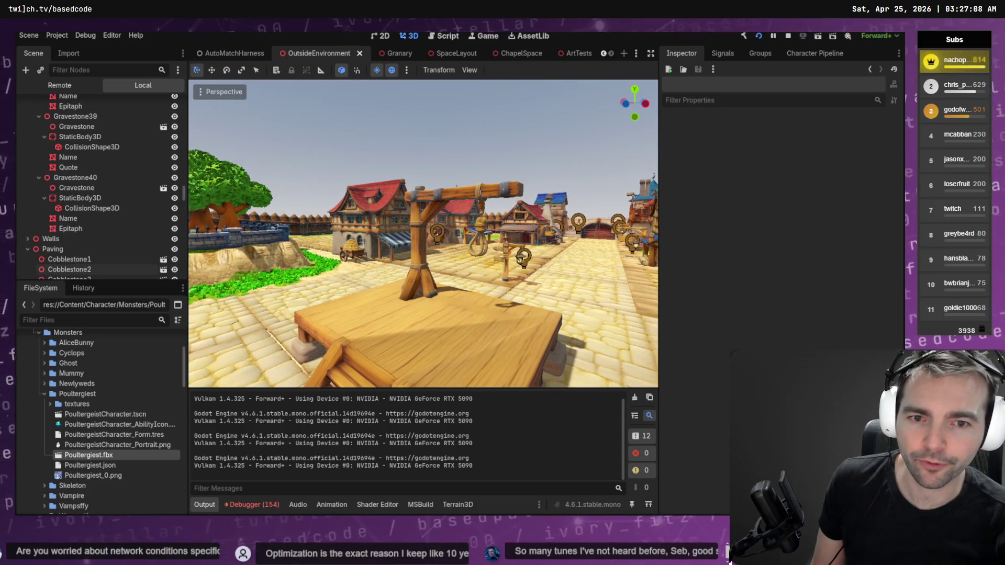
key(w)
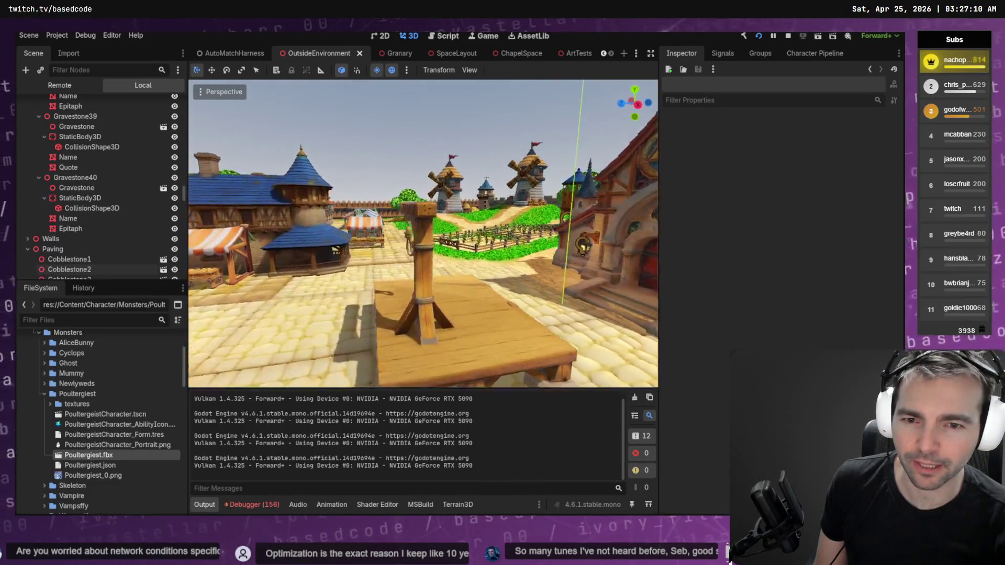
key(w)
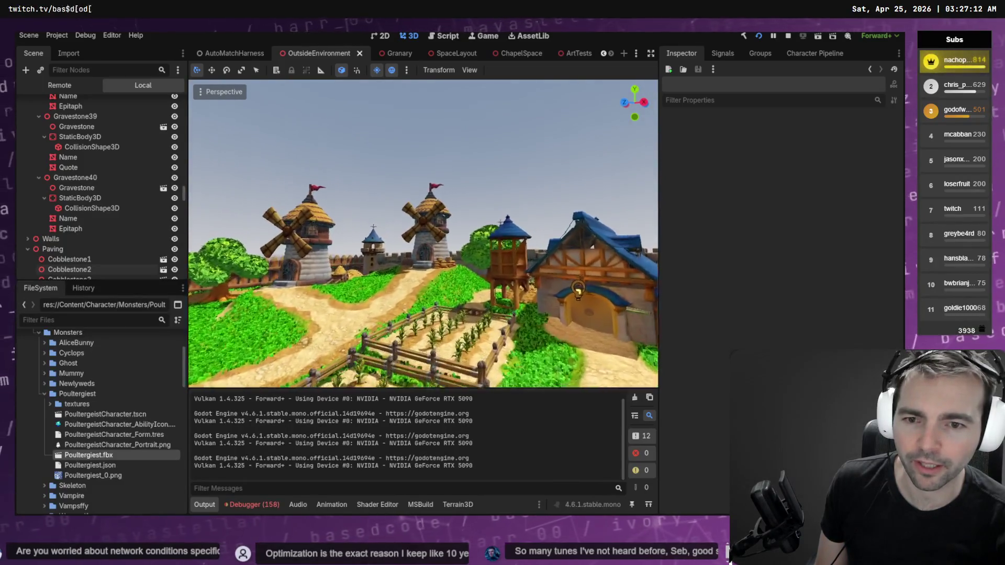
key(w)
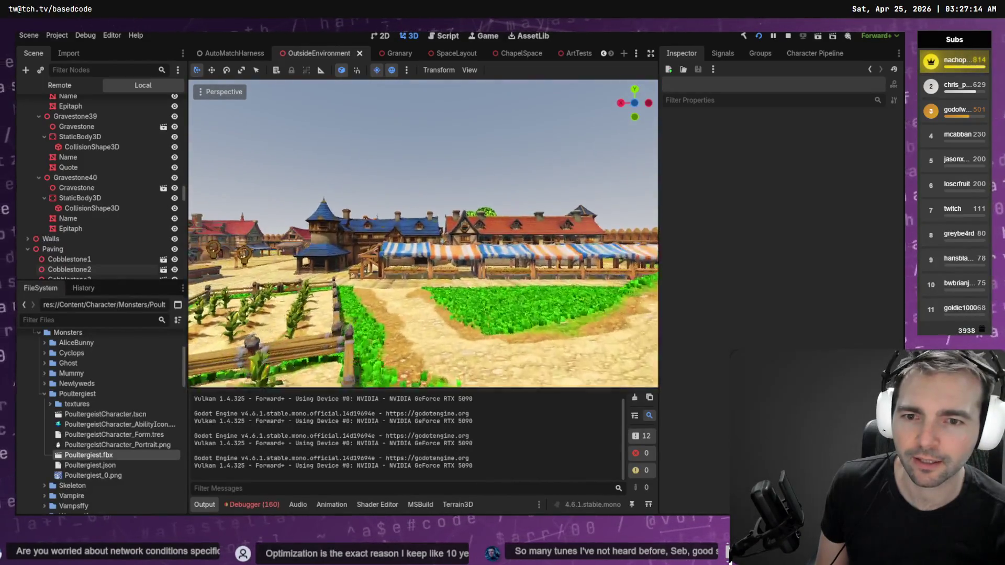
key(w)
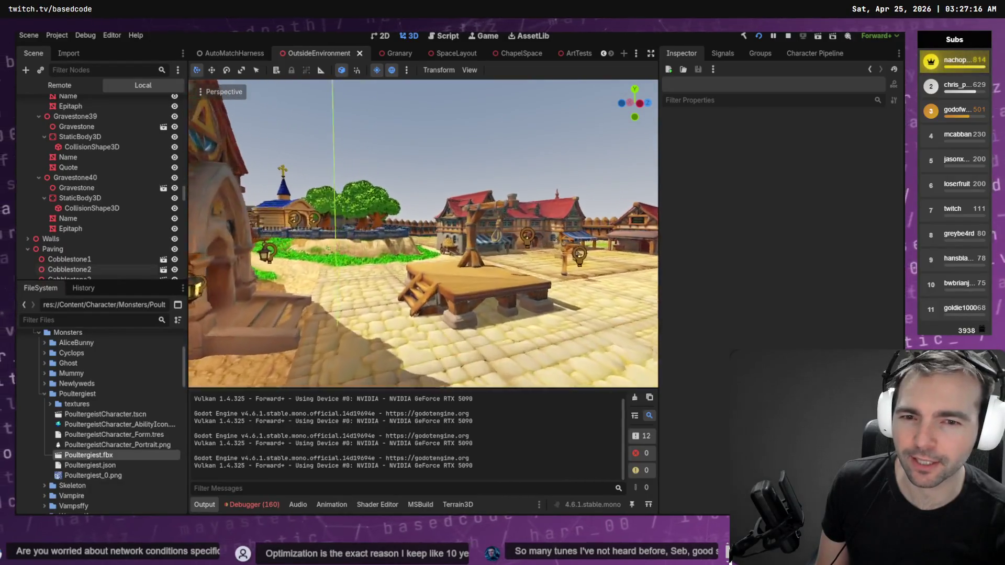
key(w)
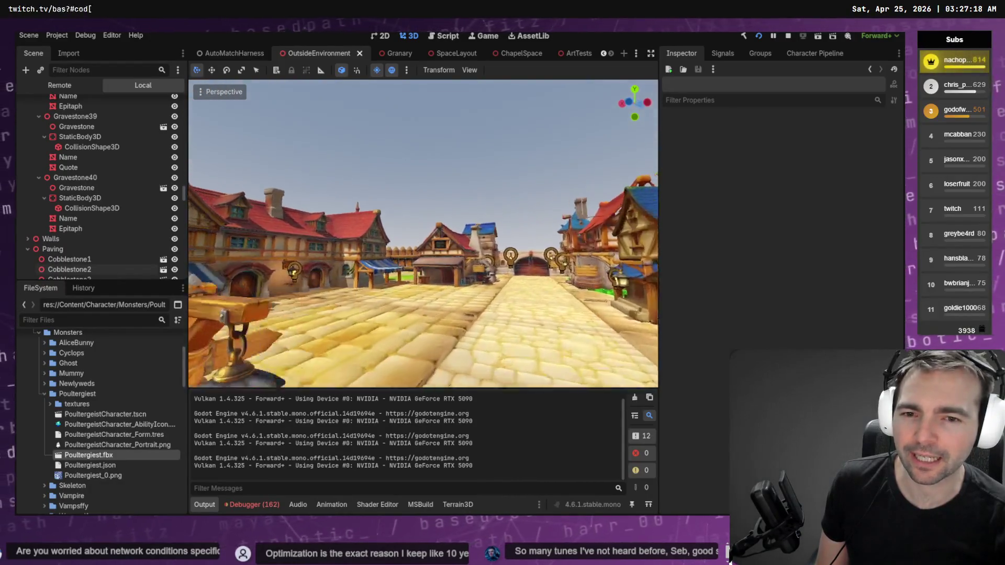
key(w)
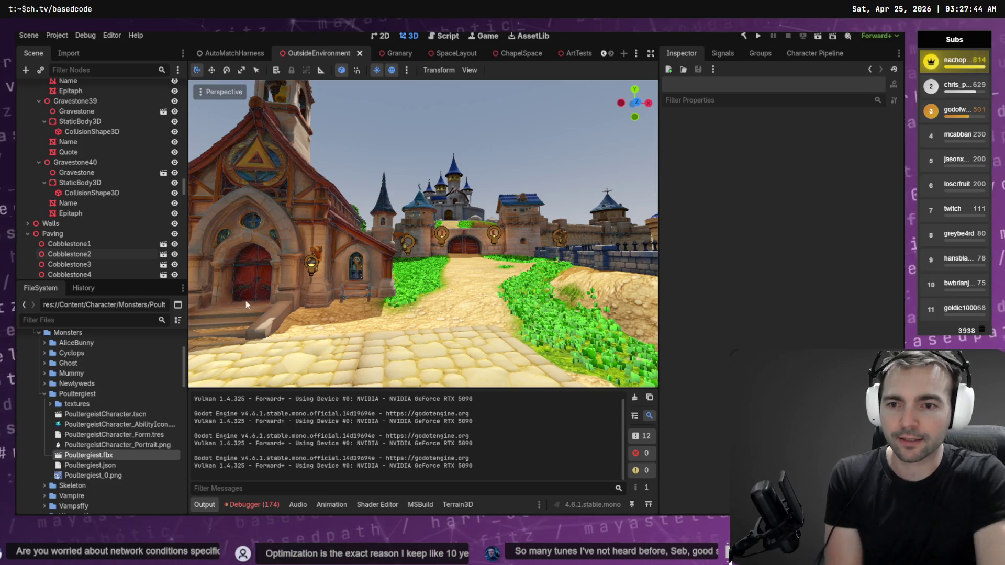
click(131, 319)
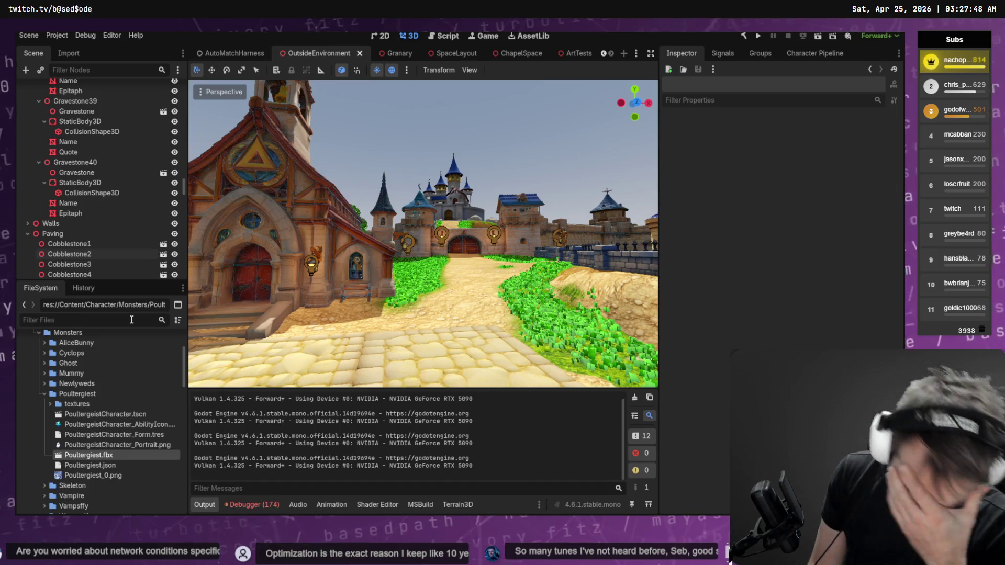
Filter the FileSystem for Crypts, open Crypts.tscn, and select the HeyMykro statue.
text(cRYPTS)
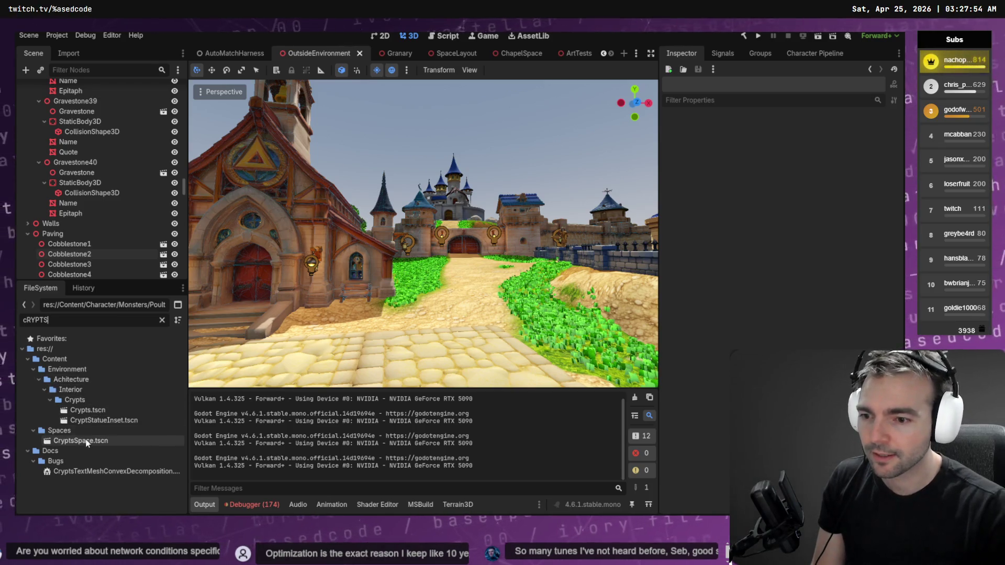
double_click(86, 408)
drag(646, 321, 646, 321)
drag(389, 282, 388, 281)
scroll(100, 178, down, 6)
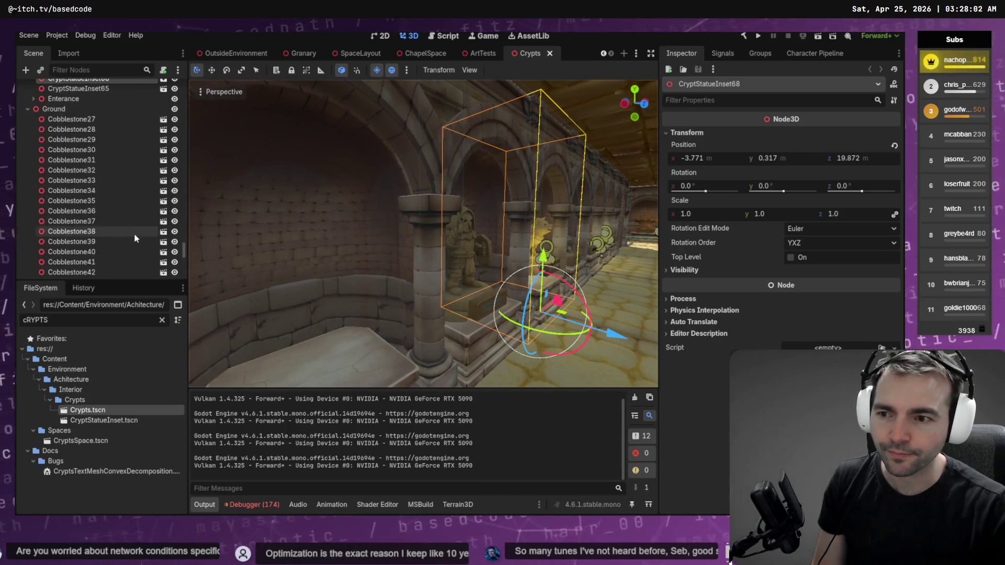
click(482, 306)
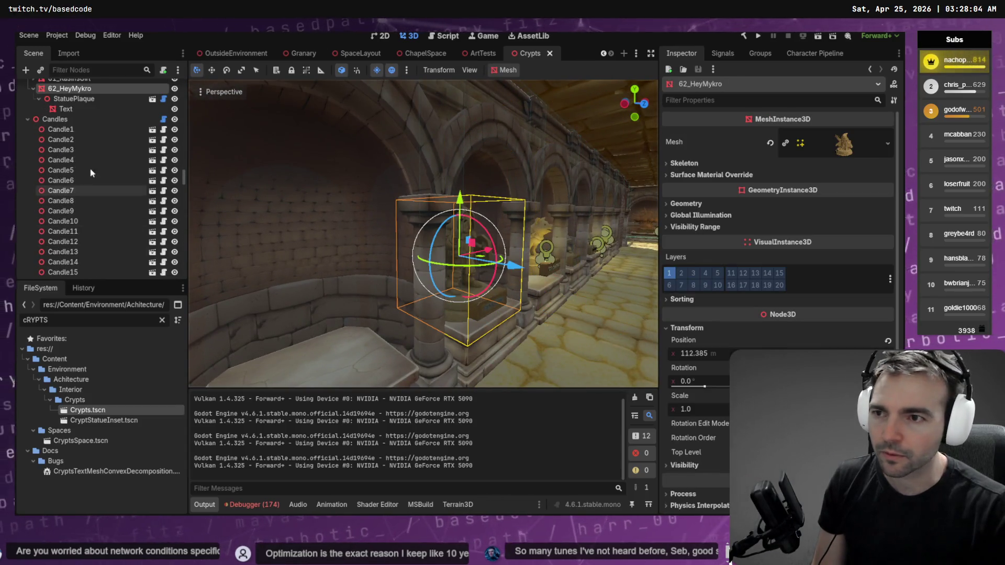
Duplicate the HeyMykro statue and rename the copy to 63_T.
key(ctrl+d)
key(F2)
text(tURBO)
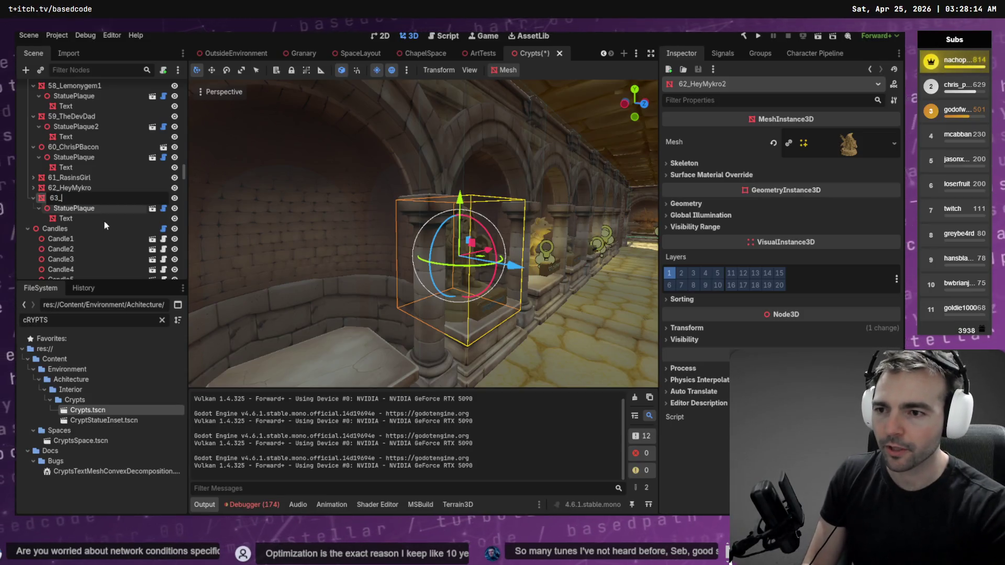
key(Left)
key(Left)
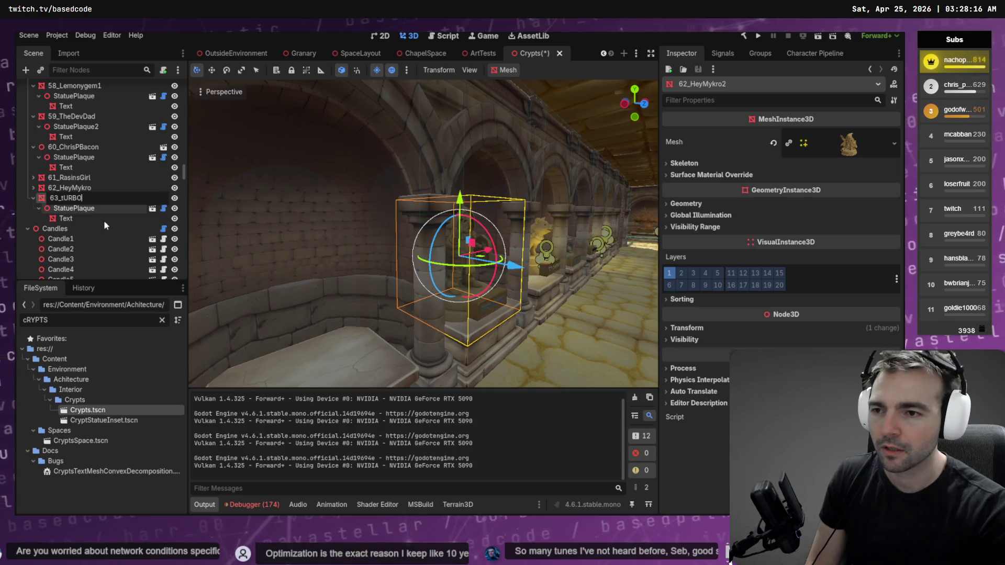
key(Left)
key(Left)
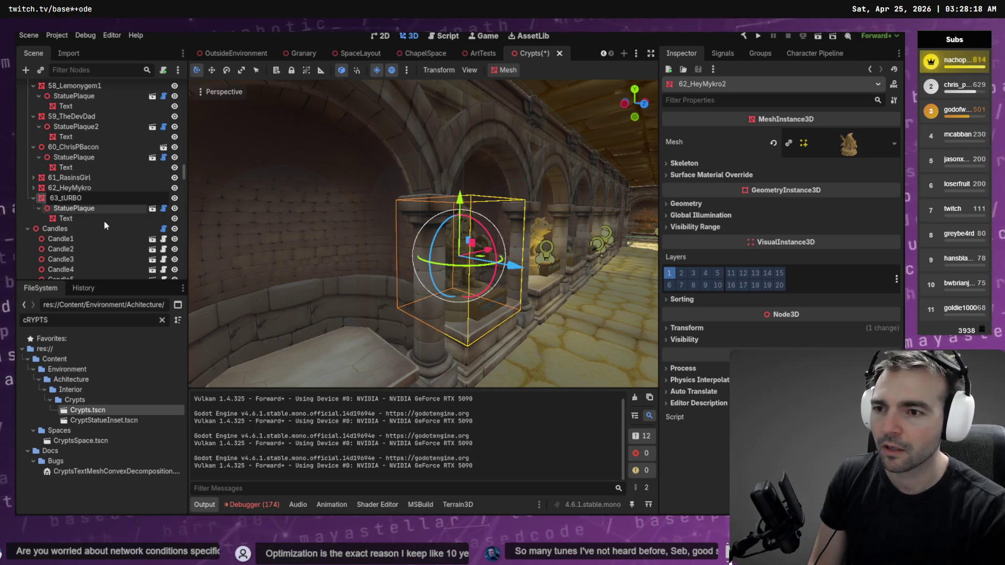
key(BackSpace)
text(T)
key(Delete)
key(Delete)
key(Delete)
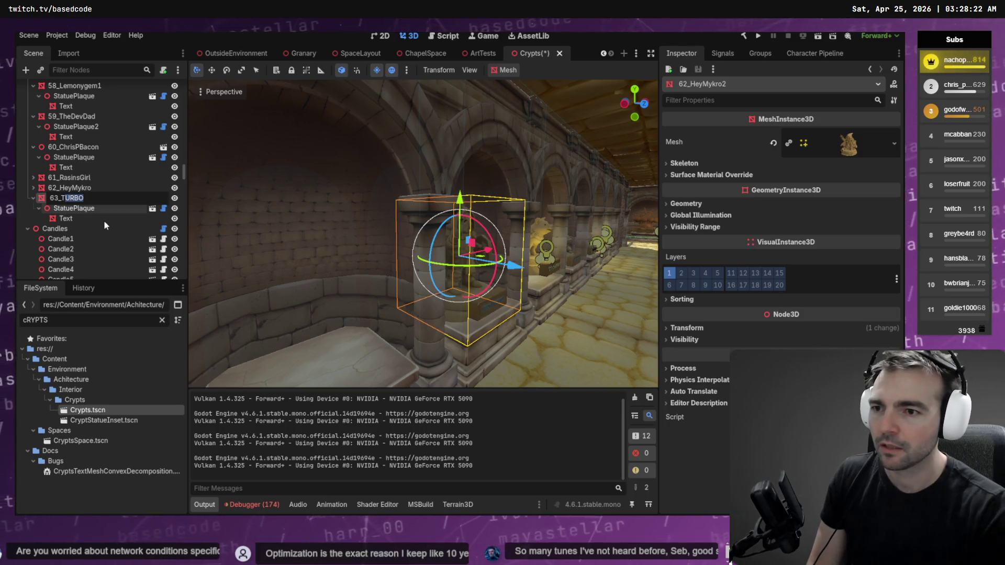
key(Return)
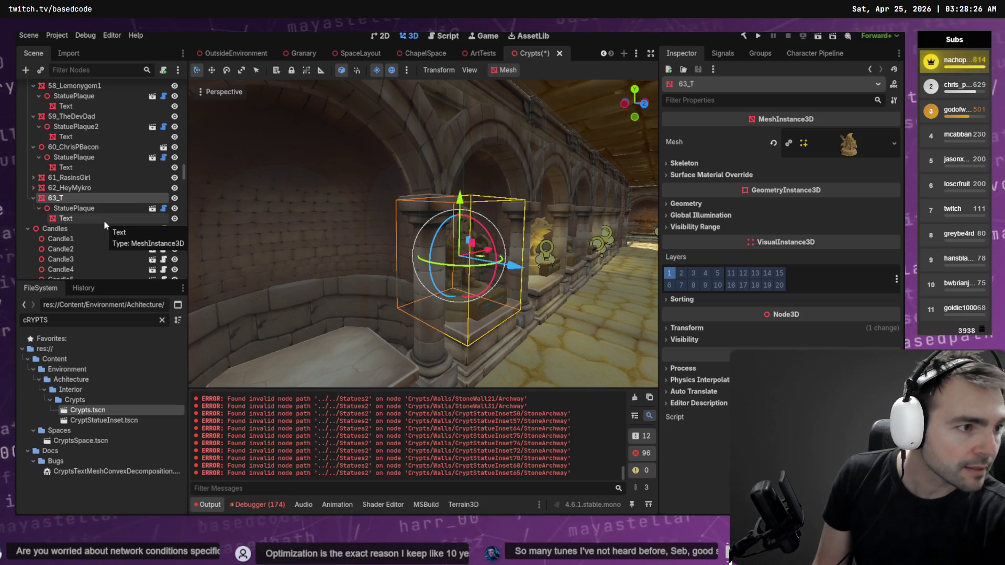
key(alt+Tab)
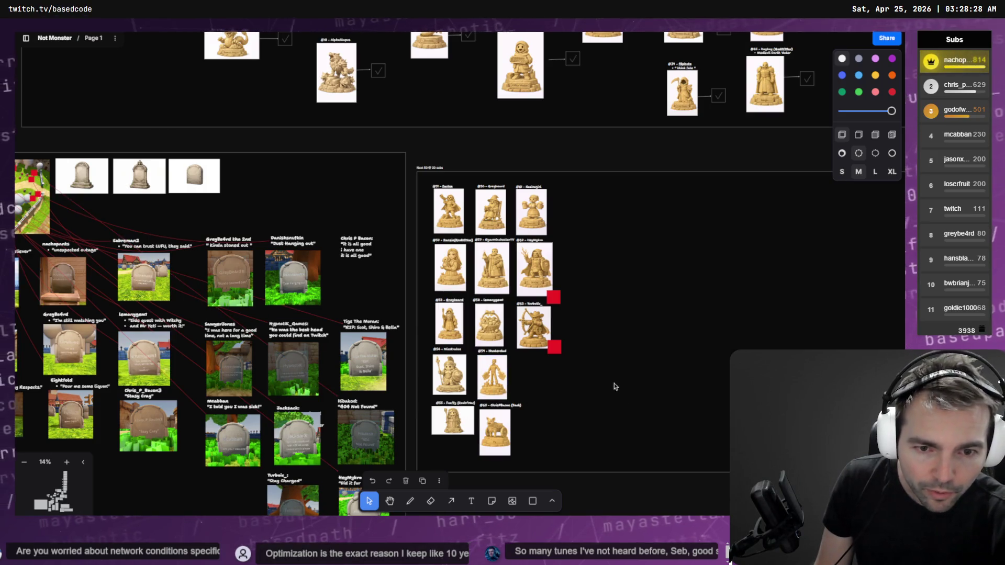
Copy the name 'Turbotic' from the #63 statue caption on the tldraw board.
scroll(539, 329, up, 5)
scroll(480, 247, up, 2)
double_click(472, 225)
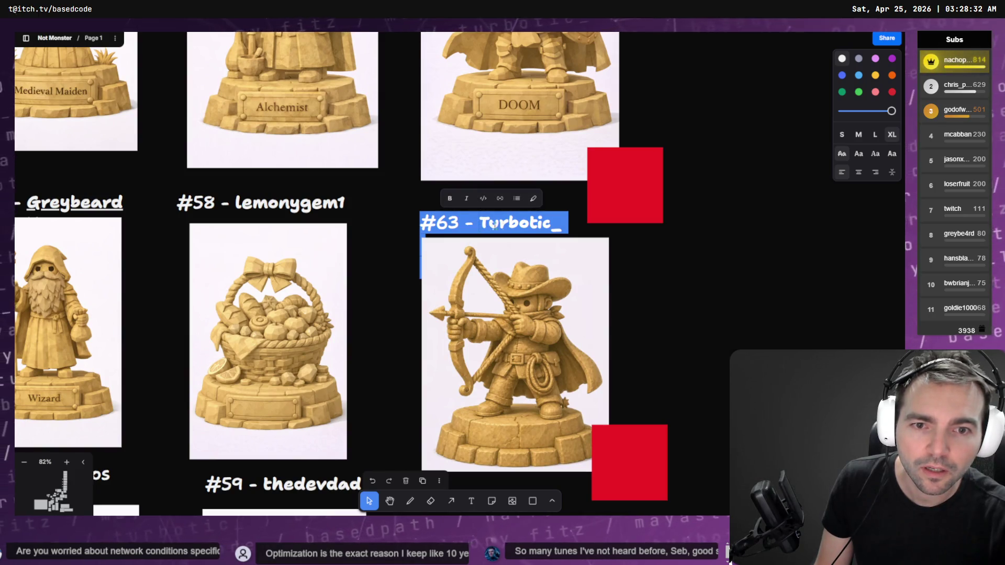
click(560, 227)
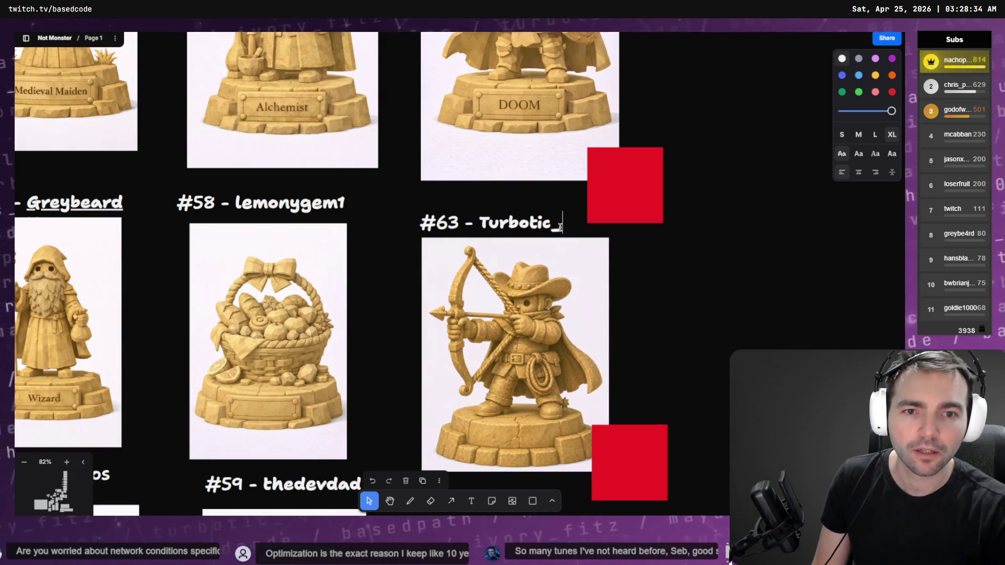
key(shift+Left)
key(shift+Left)
key(ctrl+shift+Left)
key(ctrl+shift+Left)
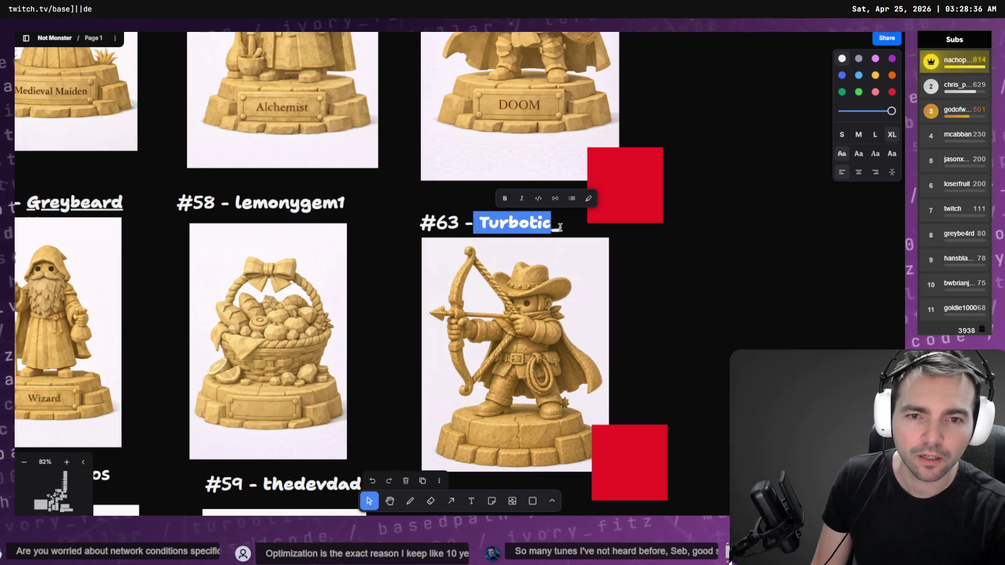
key(shift+Right)
key(shift+Right)
key(alt+Tab)
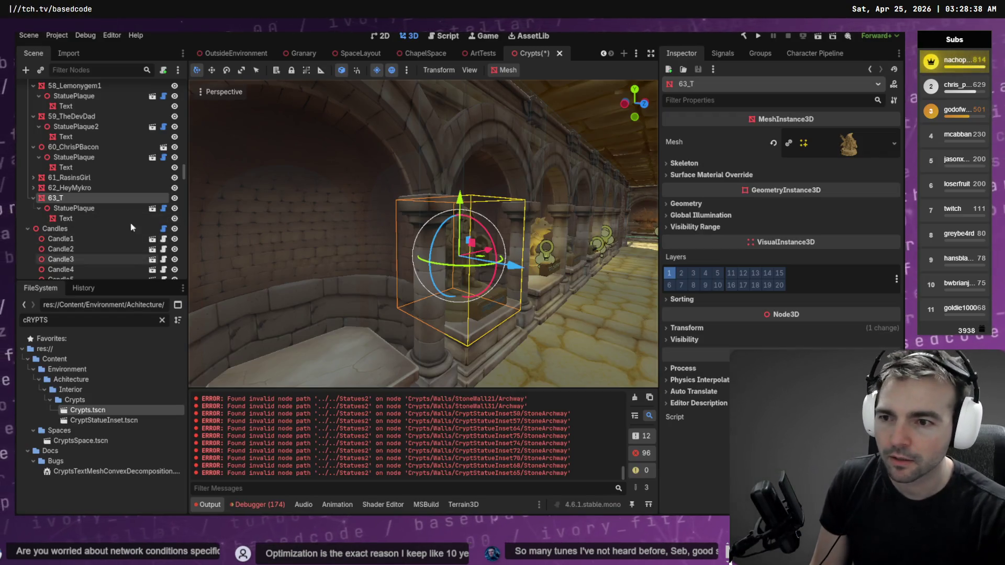
Rename the 63_T node to 63_Turbotic using the copied name.
double_click(70, 197)
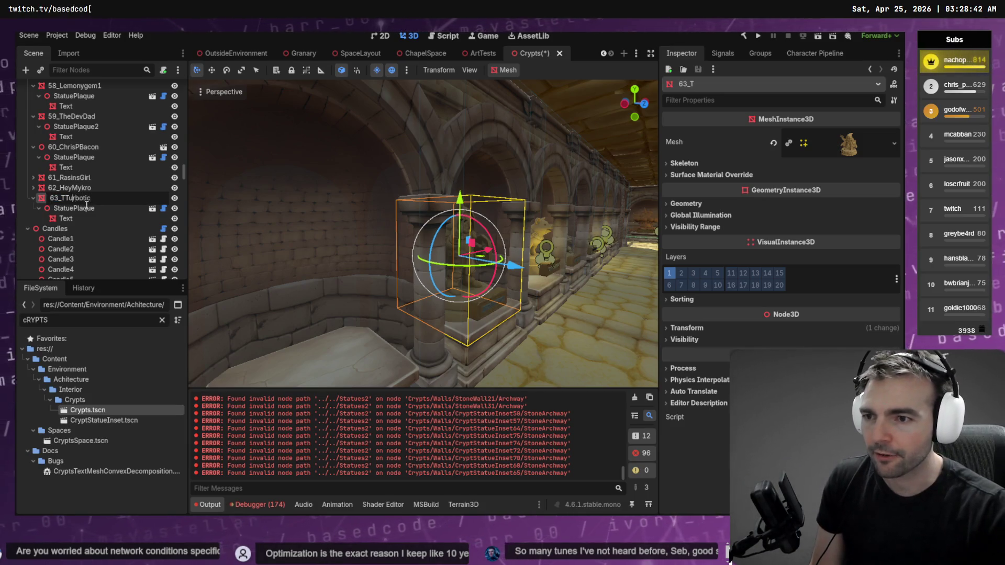
key(BackSpace)
key(Return)
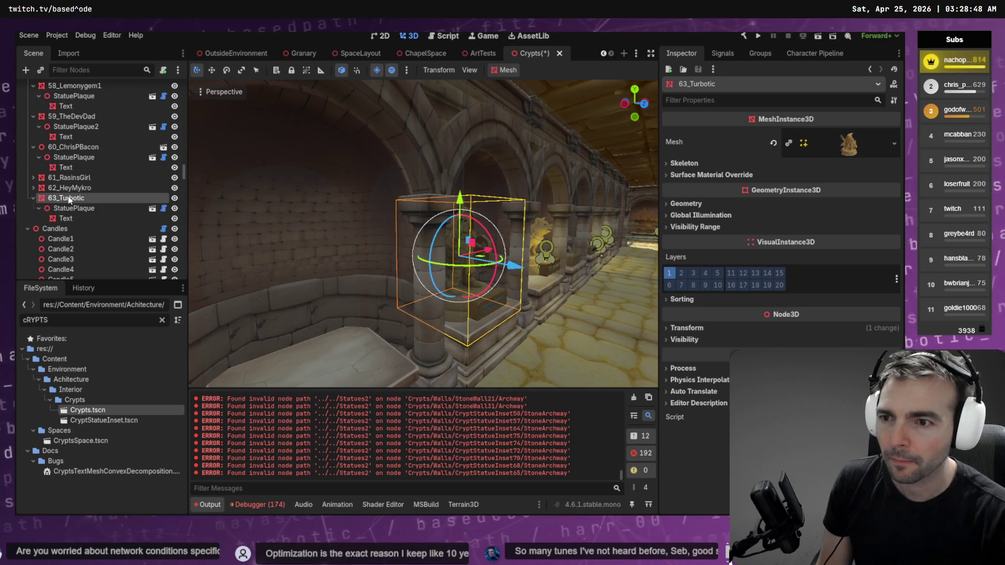
double_click(70, 198)
key(Escape)
Select the Statues node, rerun Run Placement, and fly down the corridor to inspect it.
key(Left)
key(Left)
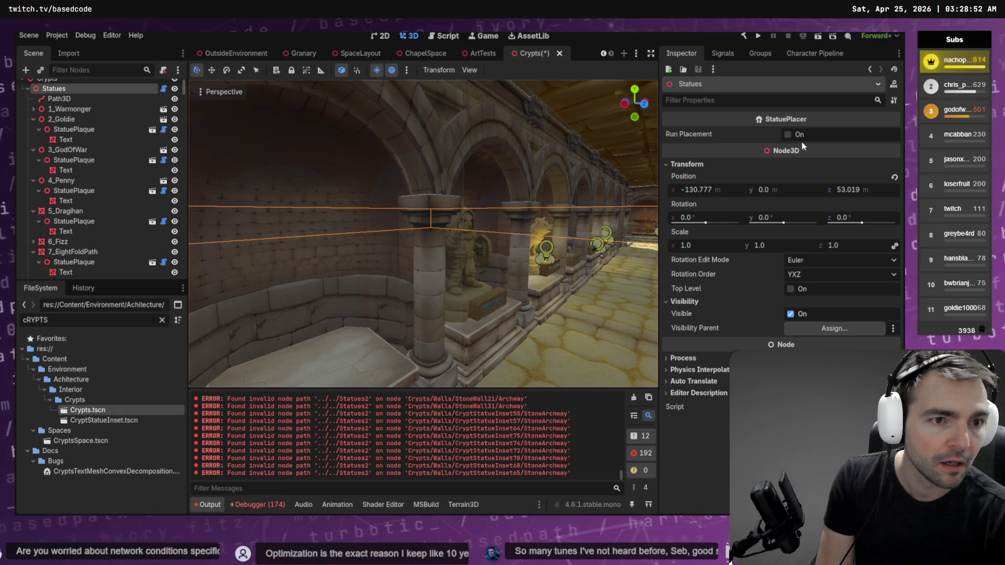
click(792, 135)
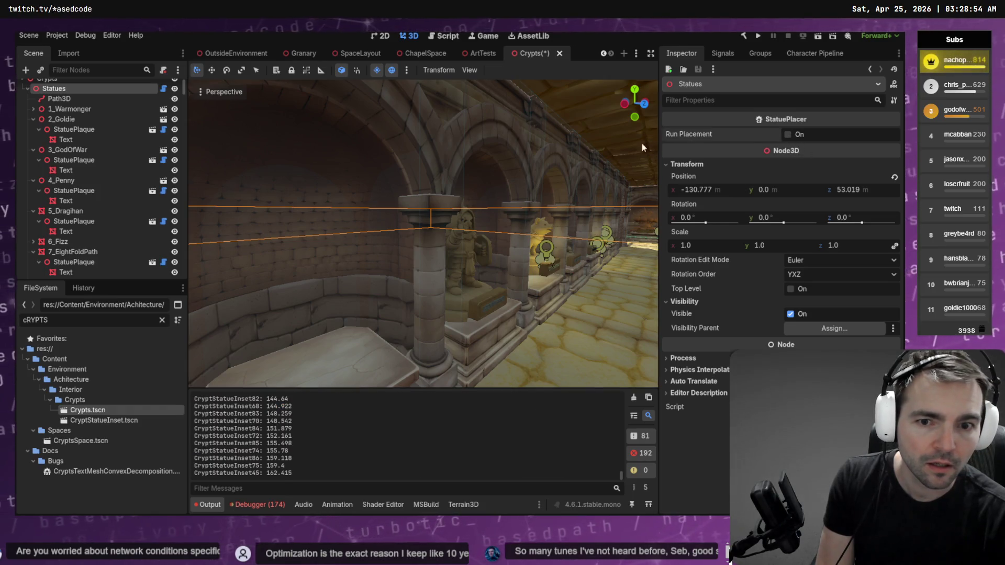
mouse_move(515, 172)
mouse_down()
mouse_move(581, 175)
mouse_move(482, 178)
mouse_up()
scroll(120, 216, down, 10)
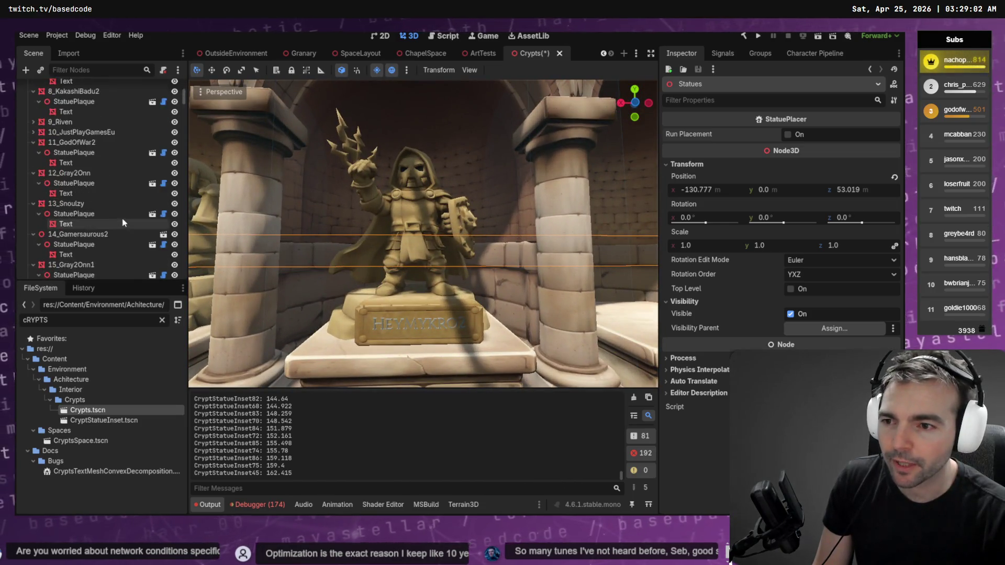
scroll(179, 114, down, 15)
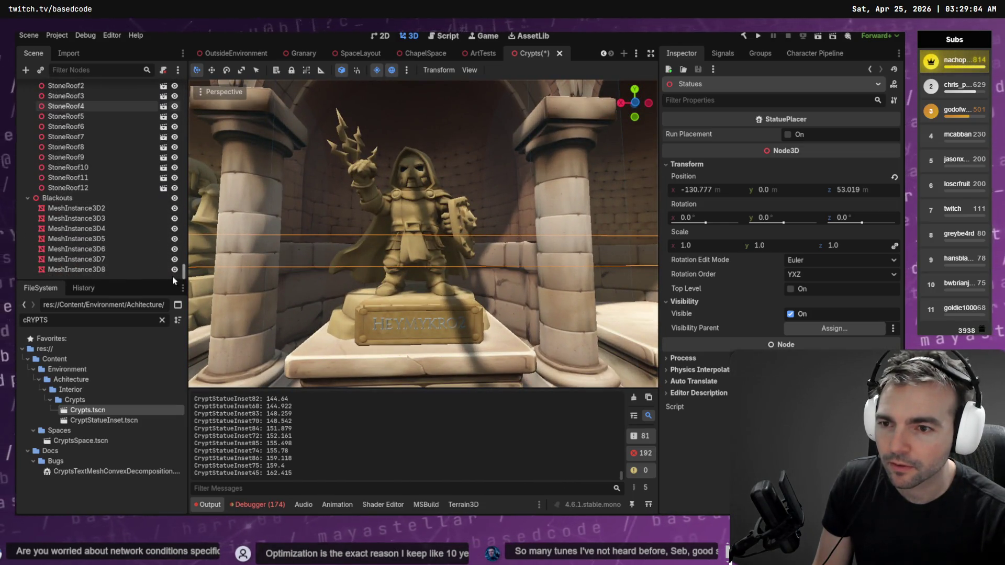
scroll(114, 205, up, 5)
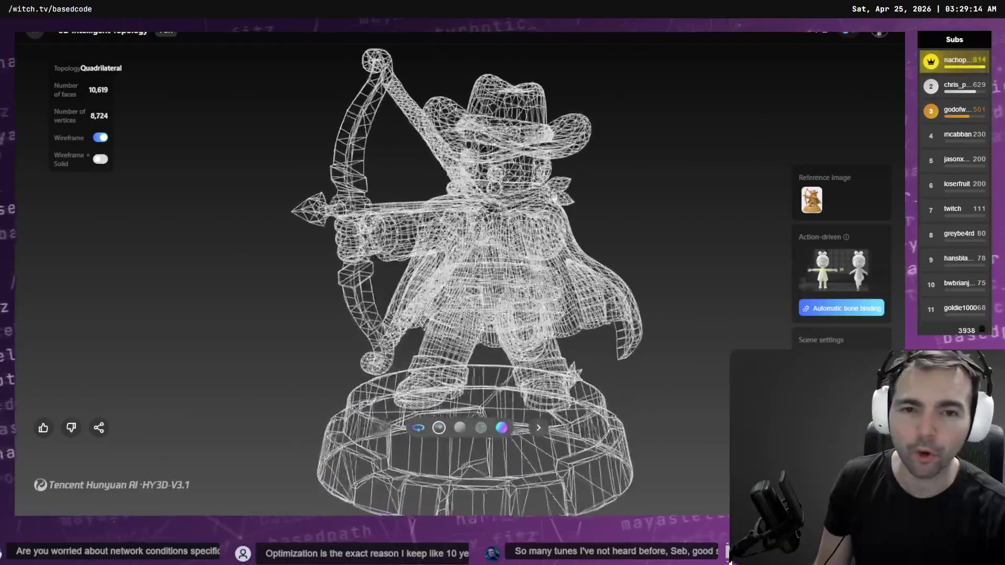
Turn off Wireframe so the archer statue shows as a solid surface, then return to Godot.
click(100, 138)
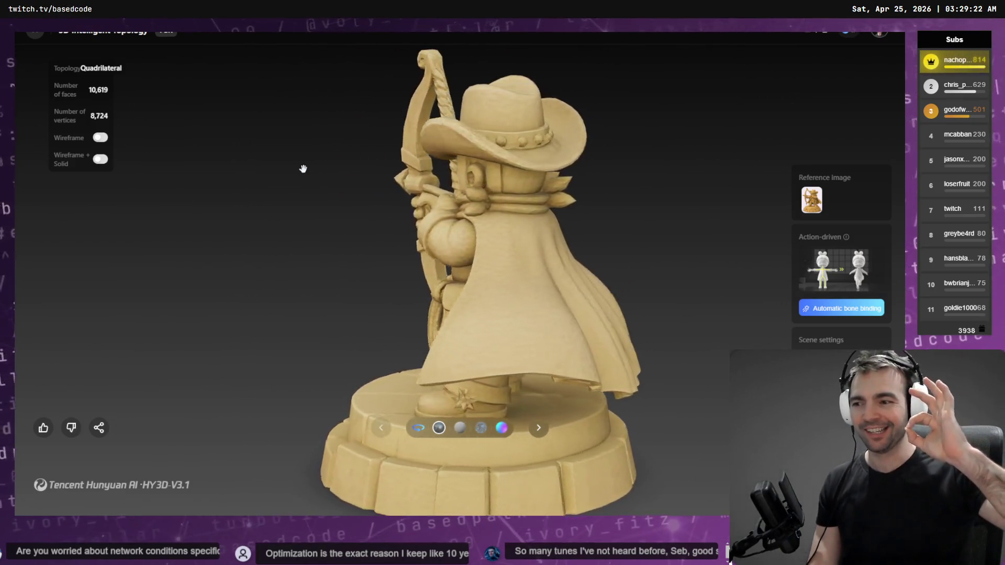
key(alt+Tab)
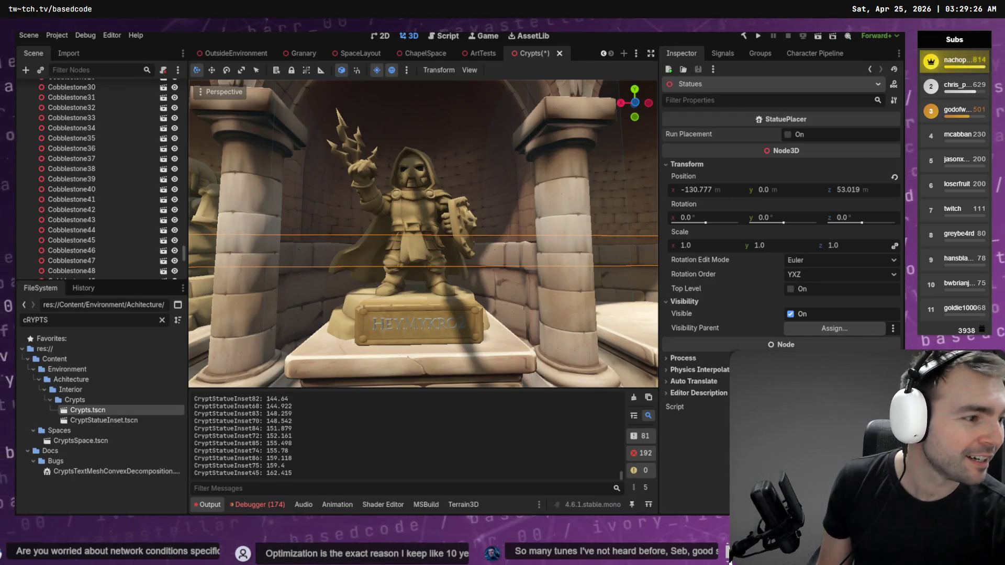
Clear the FileSystem filter and collapse the CornPlant, Plants and Lights folders.
scroll(105, 251, down, 5)
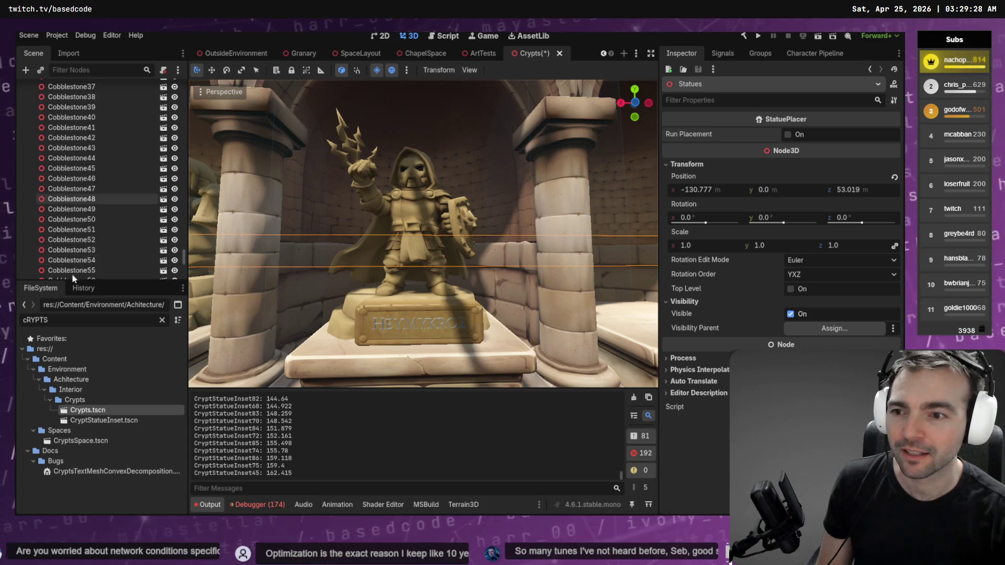
click(163, 321)
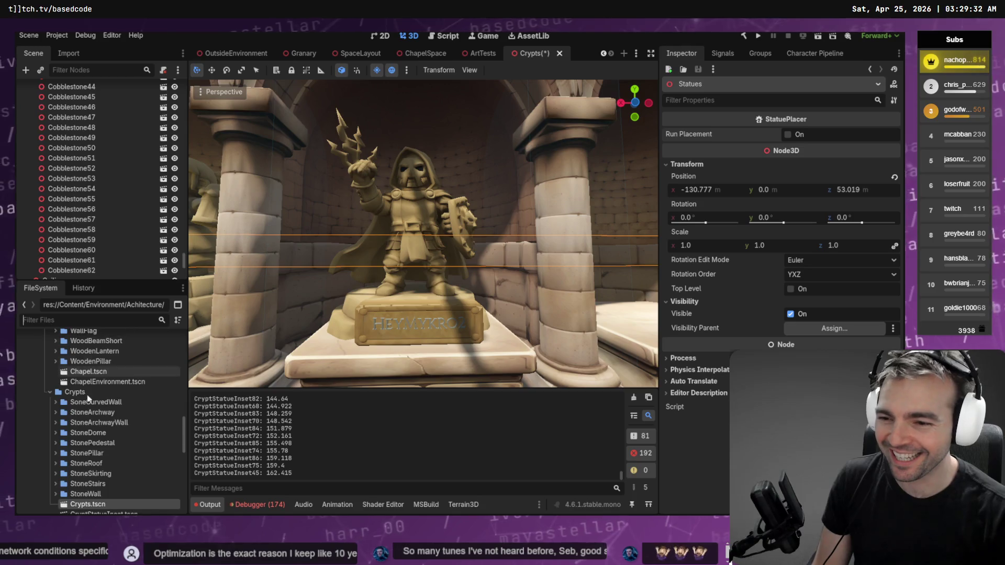
scroll(89, 398, up, 5)
scroll(89, 407, down, 10)
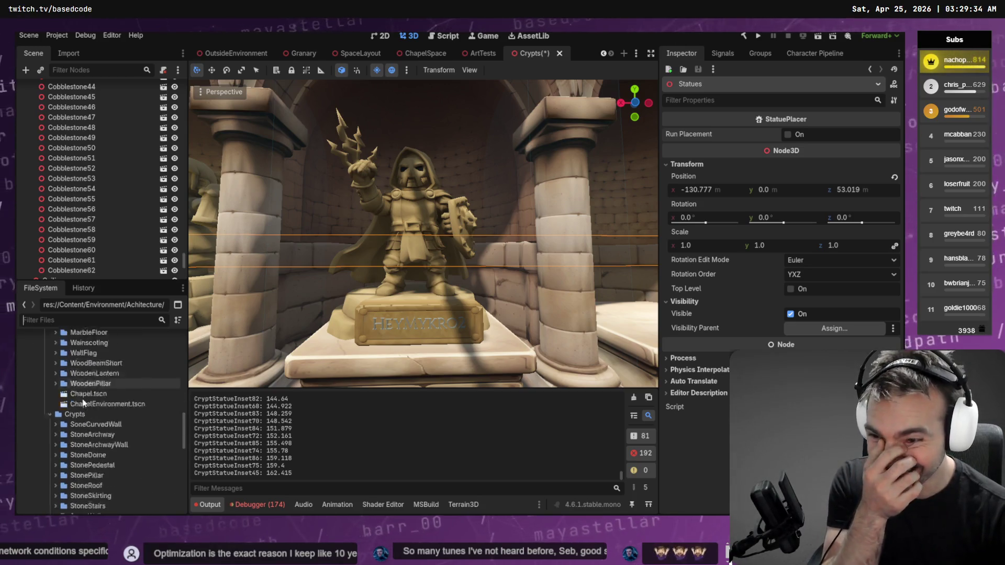
click(45, 376)
scroll(46, 428, up, 1)
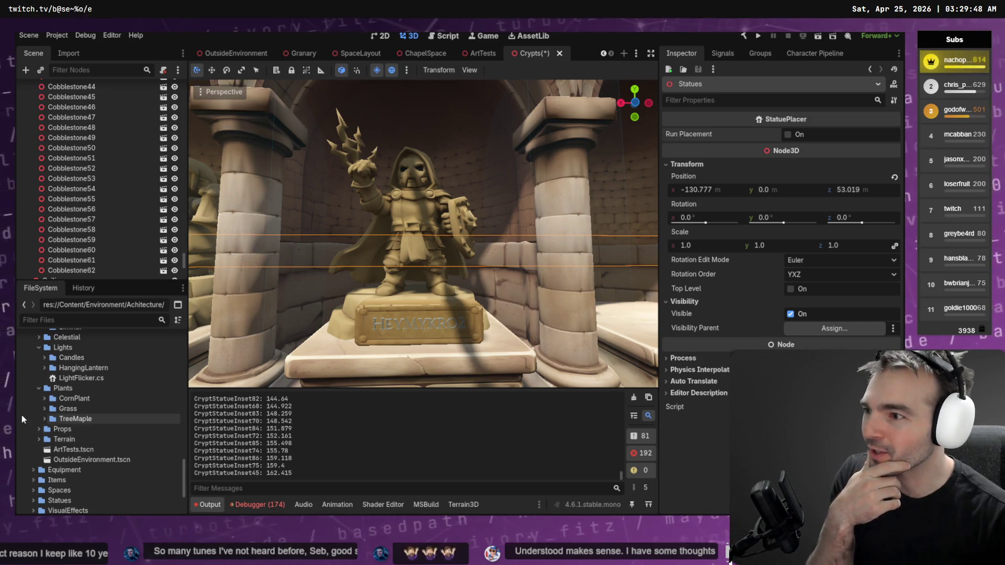
click(38, 388)
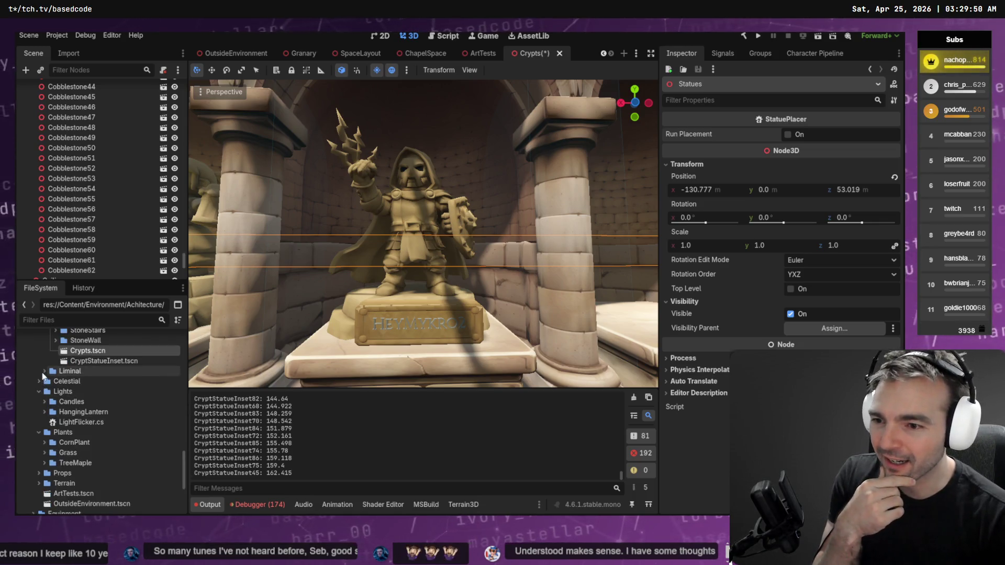
click(39, 392)
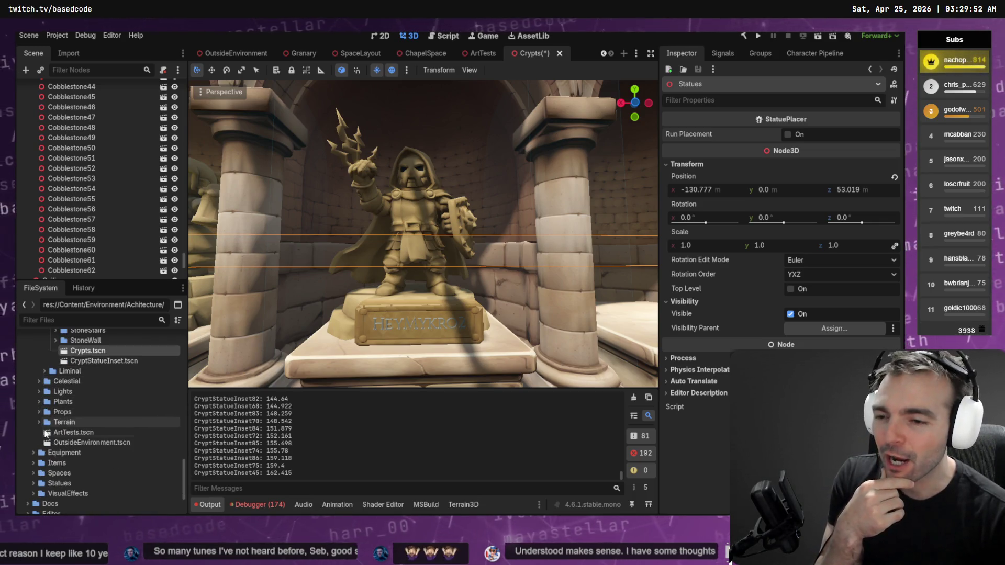
Collapse the Mummy, Poultergiest, Monsters, Chapel and Crypts folders.
scroll(46, 429, up, 5)
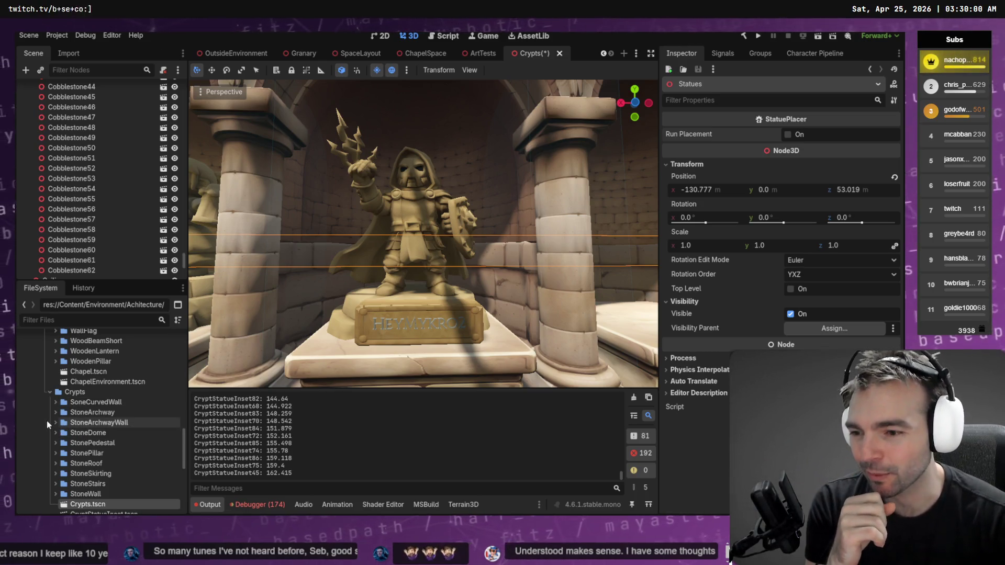
scroll(46, 421, down, 3)
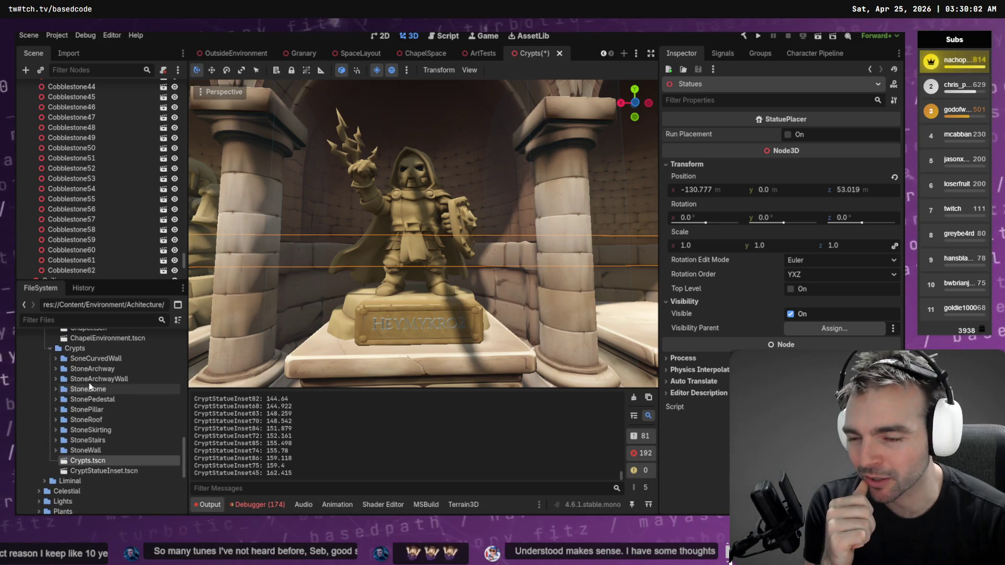
scroll(105, 395, up, 10)
scroll(133, 384, up, 10)
scroll(57, 372, up, 2)
click(44, 359)
click(43, 359)
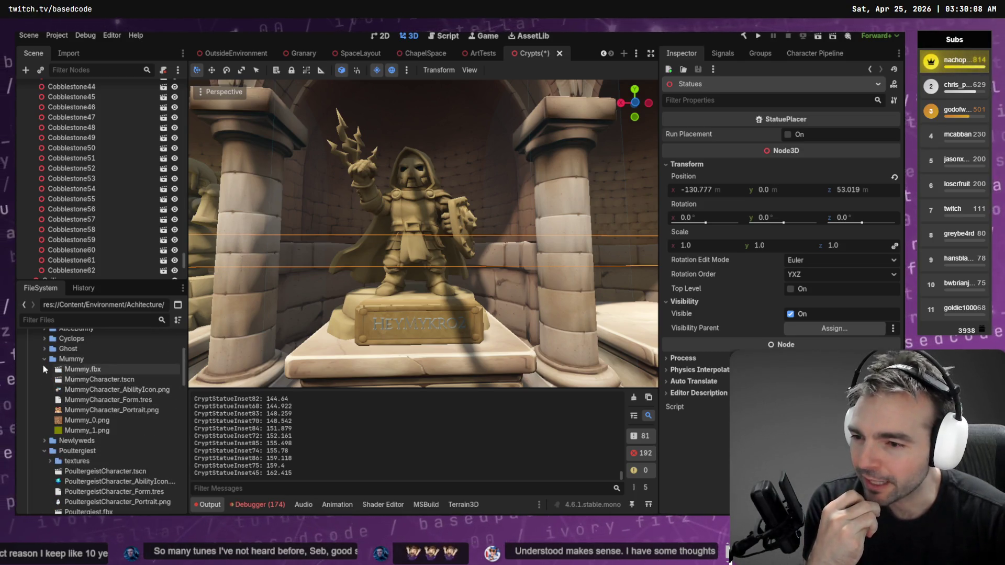
click(43, 379)
scroll(51, 402, up, 5)
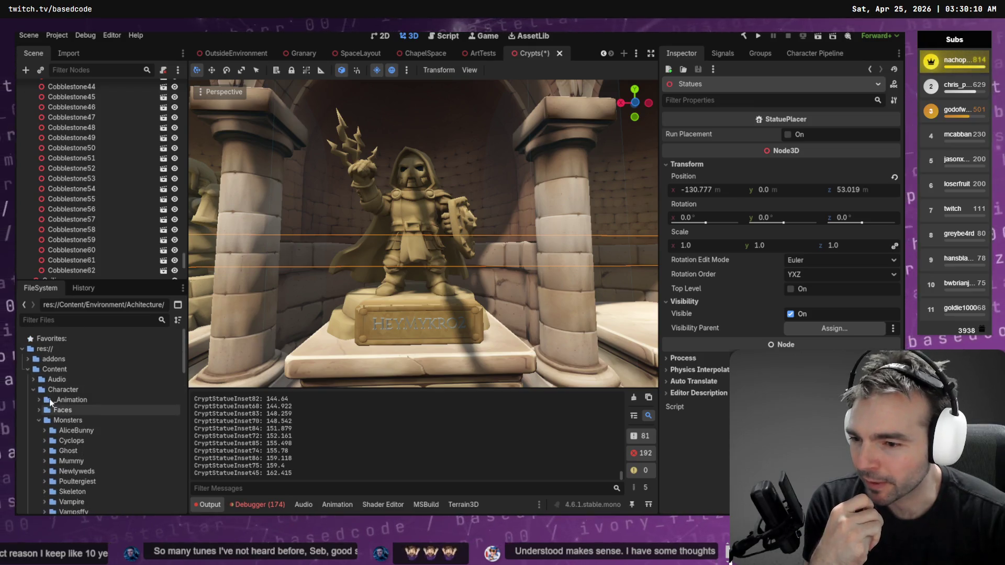
click(39, 421)
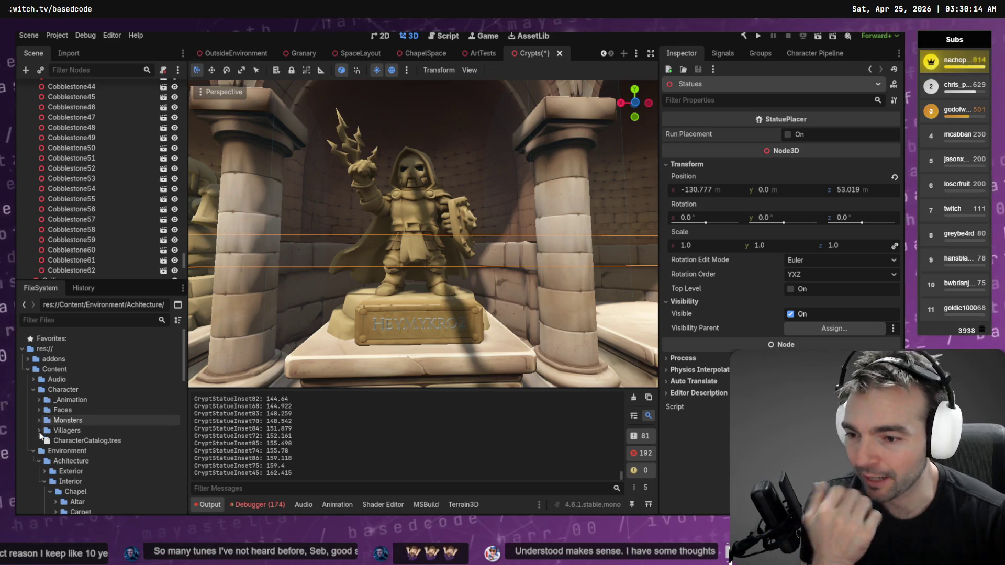
scroll(48, 430, down, 5)
click(49, 361)
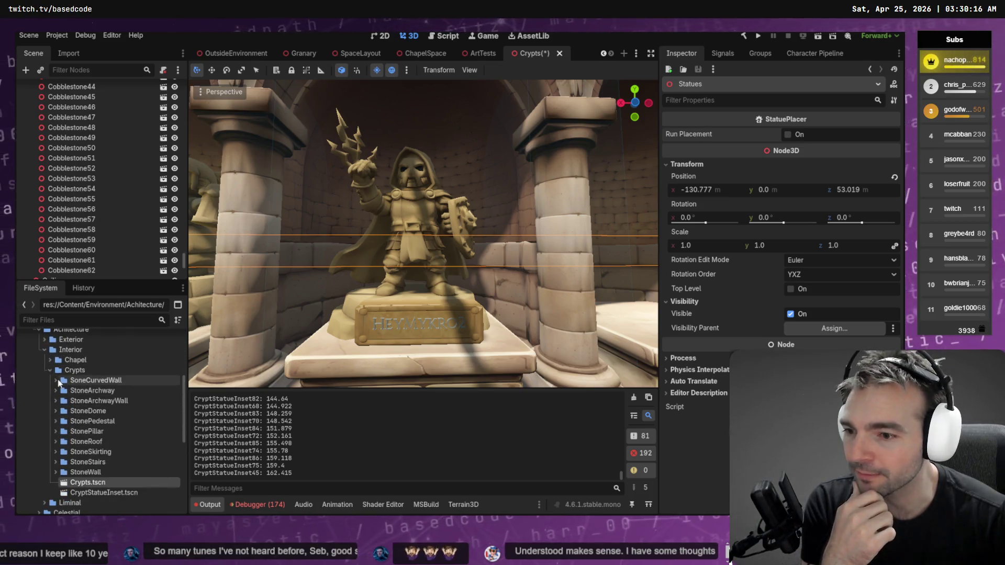
click(49, 369)
drag(49, 370, 42, 389)
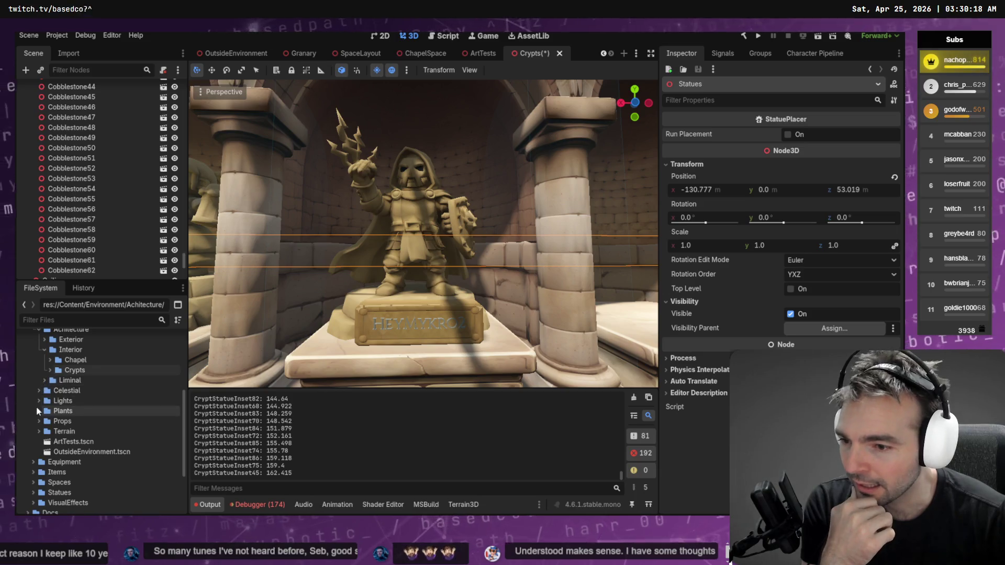
Expand Content/Statues to list its individual statue subfolders.
scroll(33, 416, down, 2)
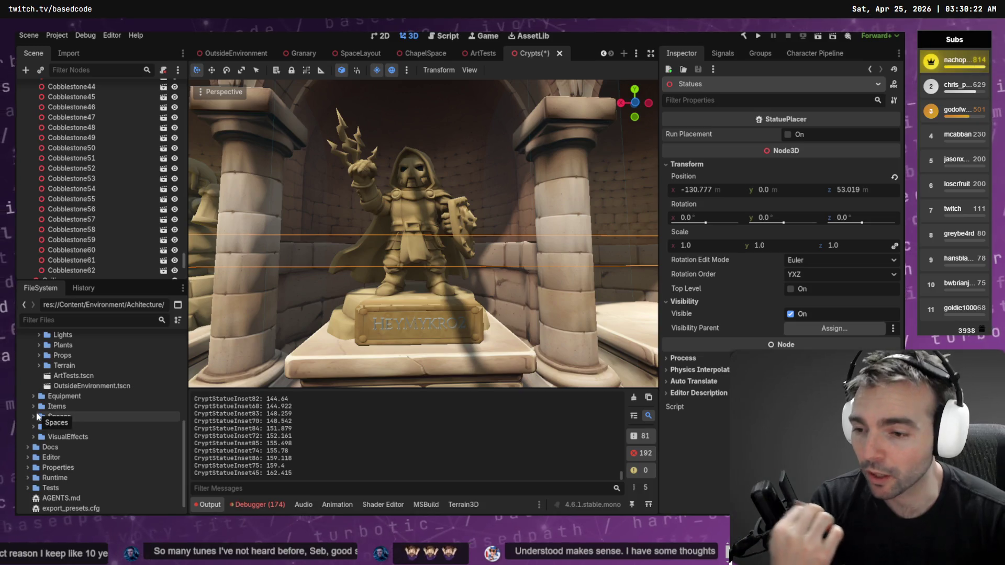
click(35, 427)
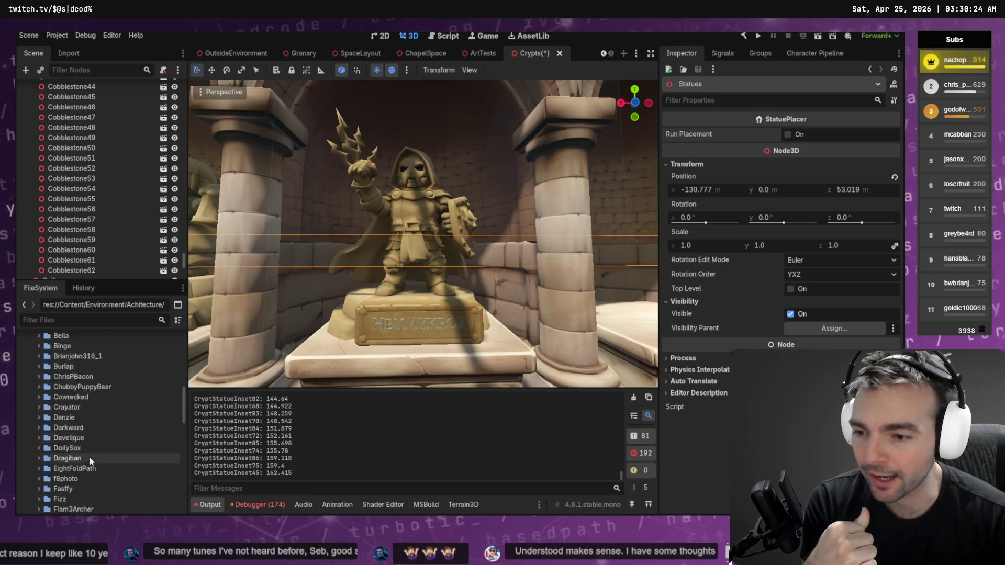
scroll(105, 435, down, 4)
scroll(108, 419, up, 3)
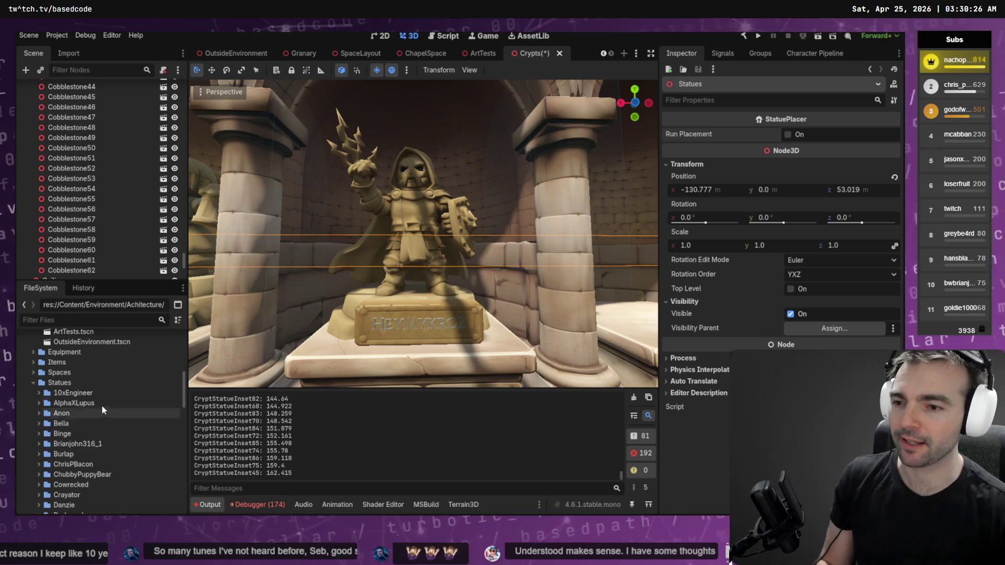
right_click(79, 382)
Add a new folder named Turbotic under Statues, pasting the name from clipboard history.
mouse_move(149, 353)
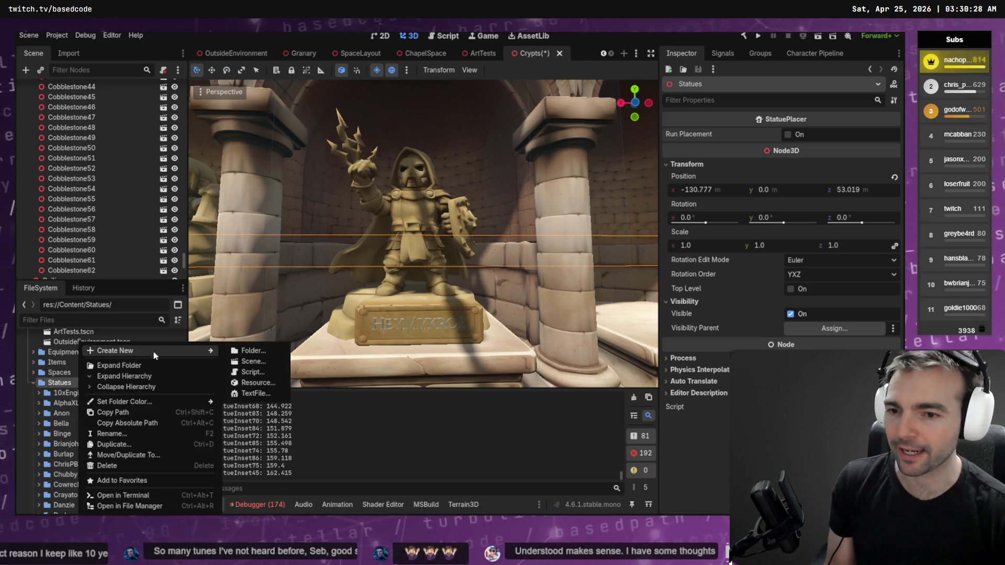
click(277, 351)
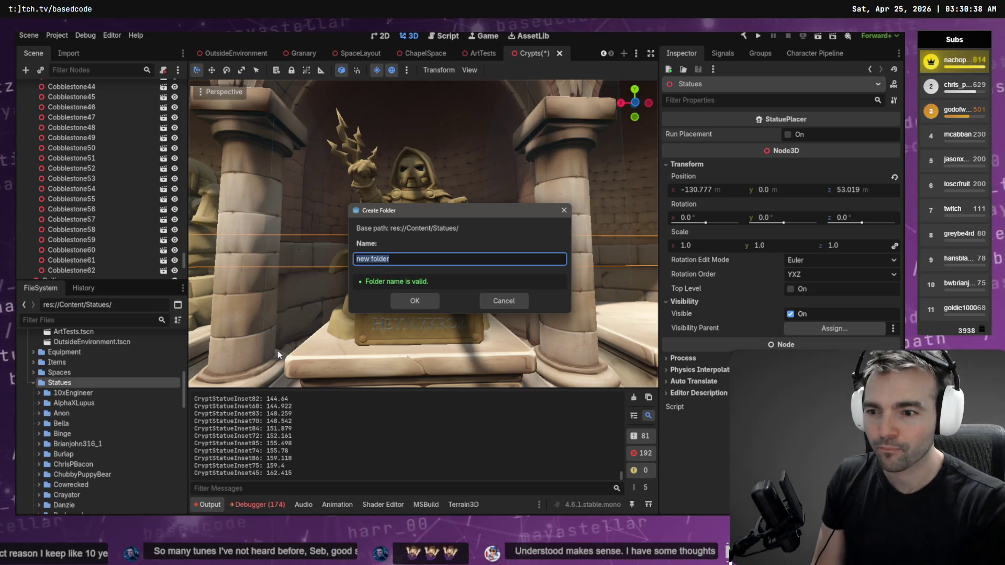
key(super+v)
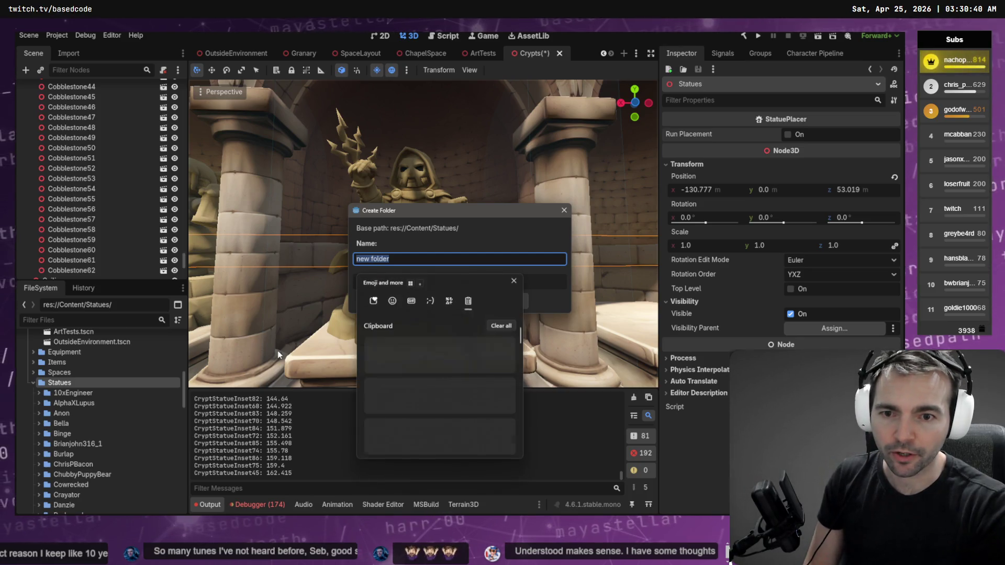
key(Return)
key(Return)
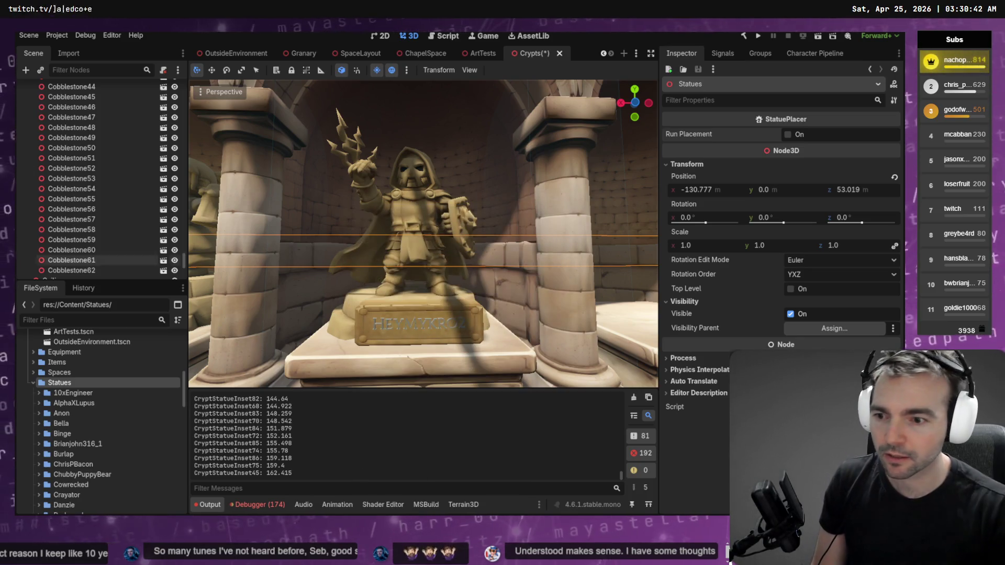
scroll(97, 420, down, 5)
scroll(111, 417, down, 10)
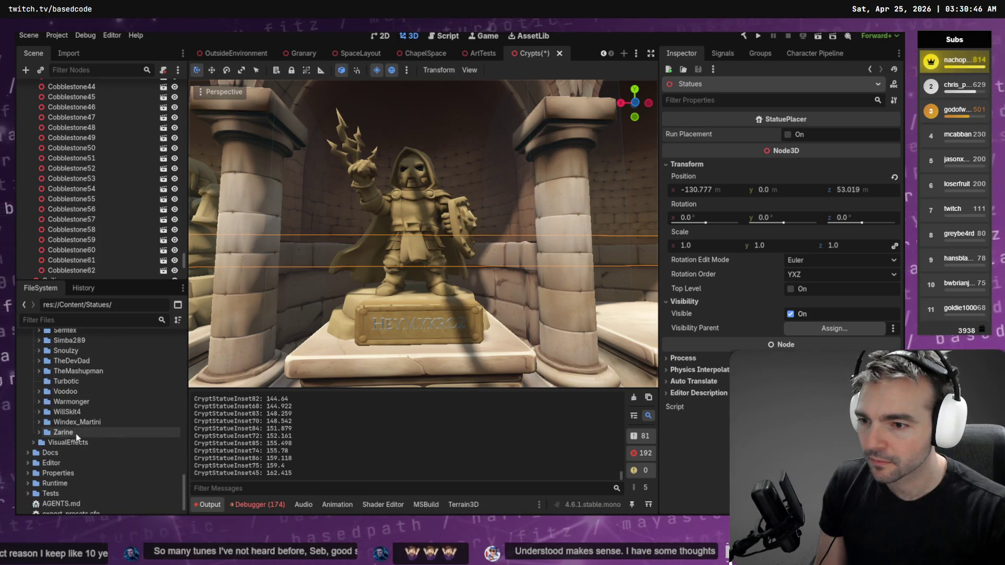
scroll(76, 433, up, 3)
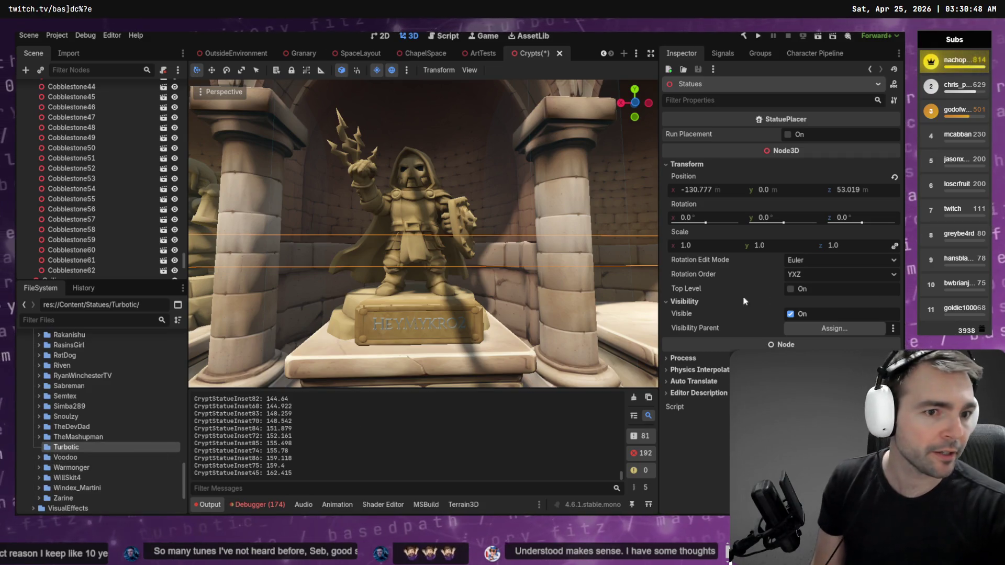
key(super+e)
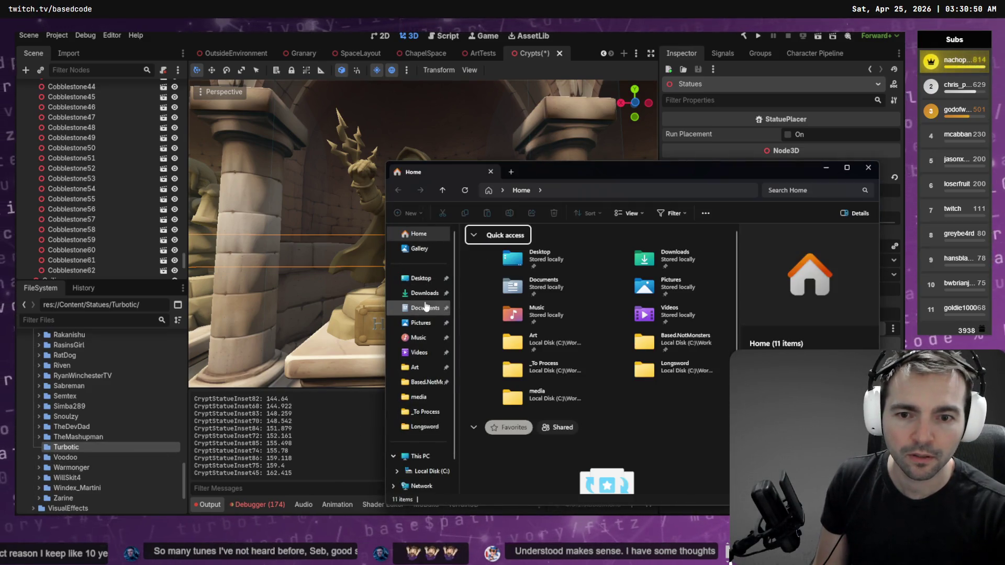
Rename the newest downloaded zip to Turbotic.zip and move it into _To Process.
click(434, 294)
click(559, 257)
key(F2)
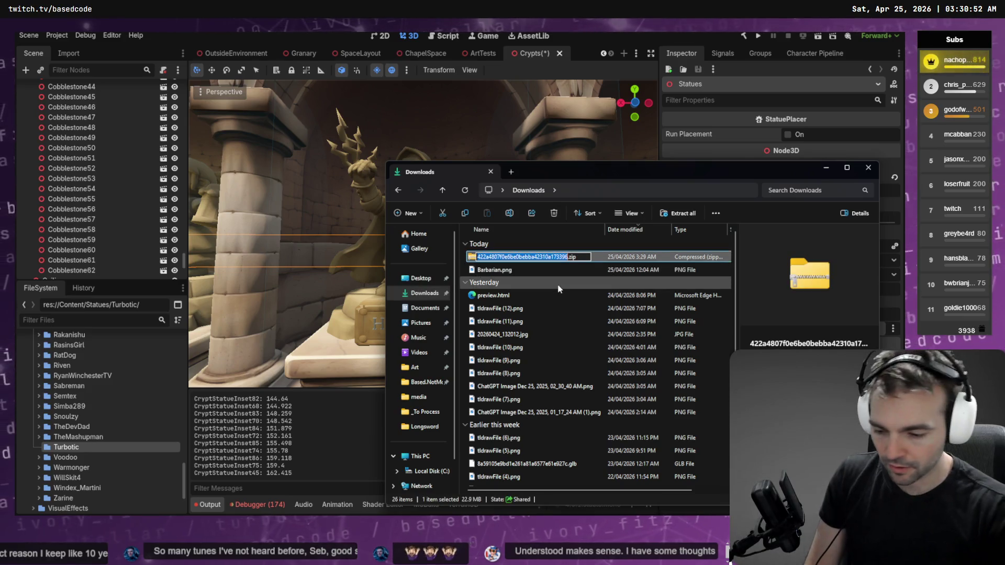
text(Turbotic)
key(Return)
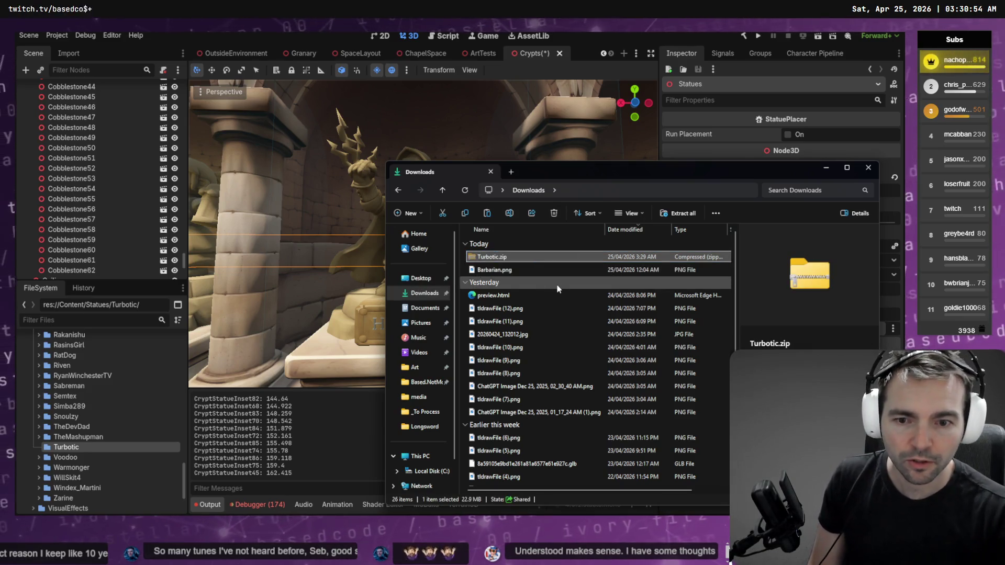
click(426, 412)
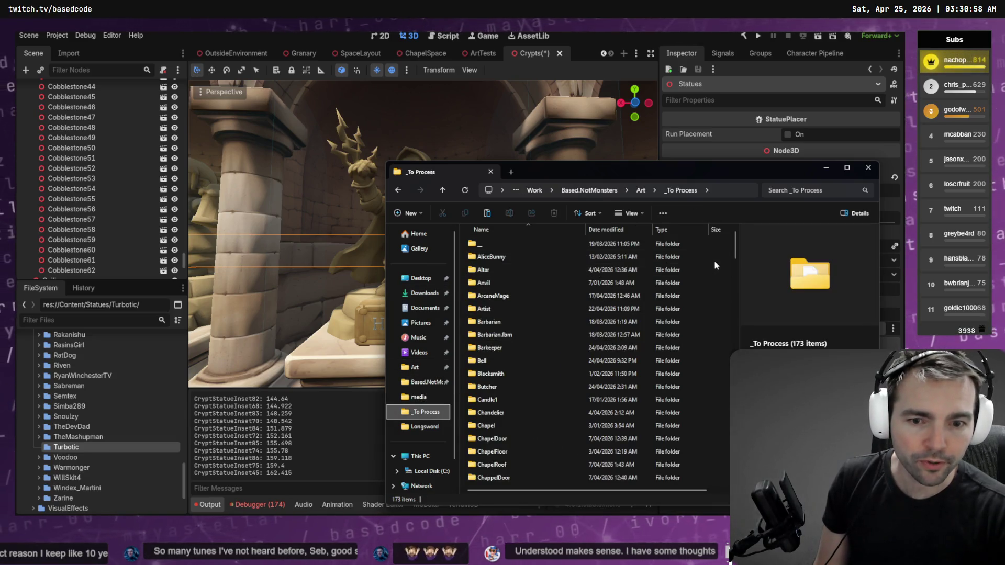
key(ctrl+v)
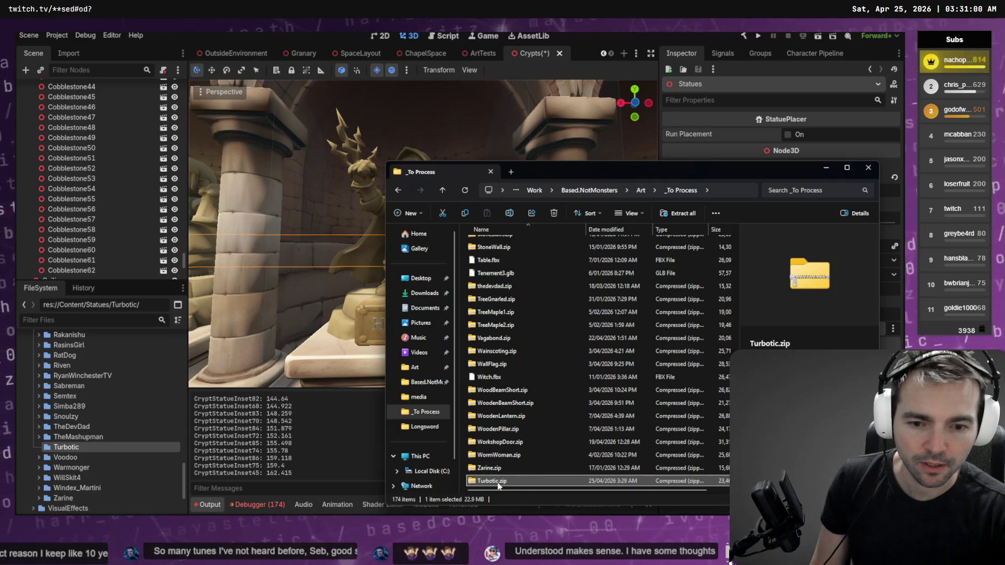
Extract Turbotic.zip and move the zip into the extracted Turbotic folder.
right_click(498, 486)
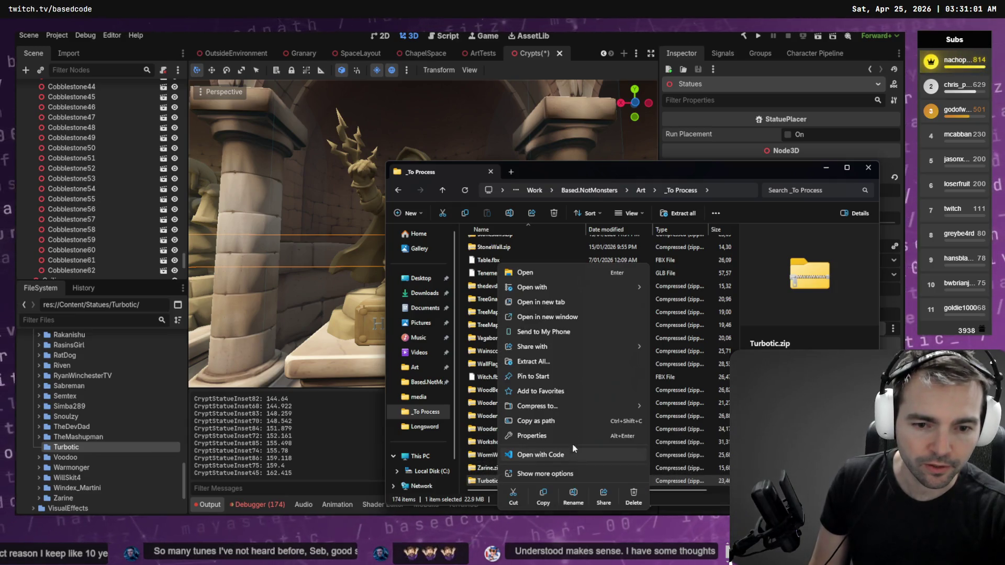
click(567, 357)
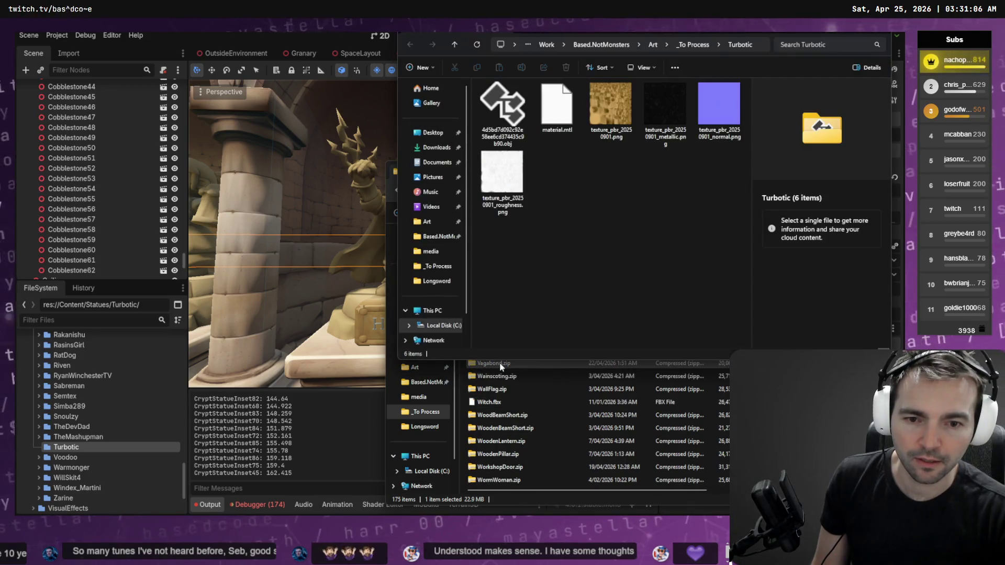
click(500, 365)
key(Up)
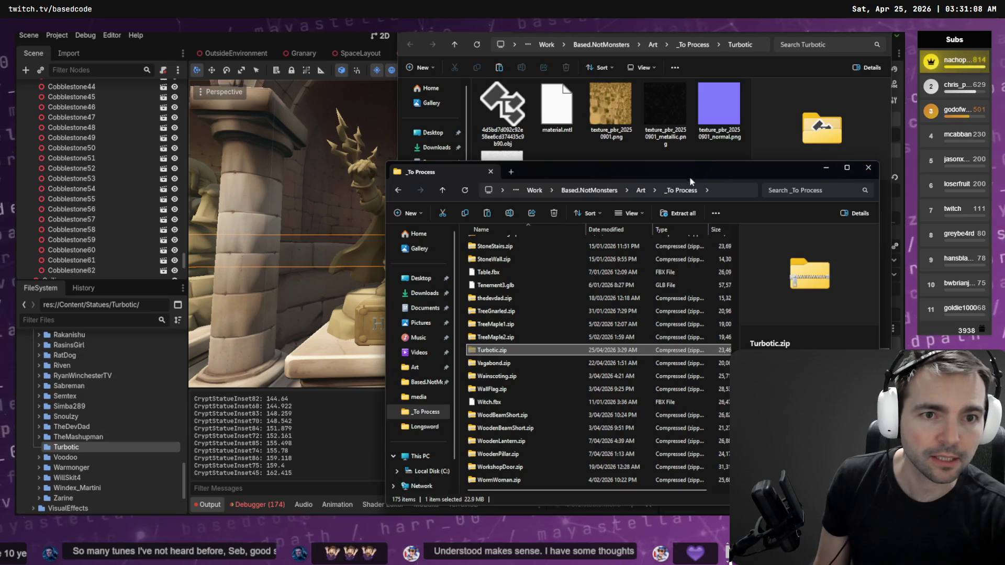
key(ctrl+x)
drag(665, 163, 666, 360)
key(ctrl+v)
key(F2)
Rename the mesh to Turbotic.obj and drag all six model files into Godot's Turbotic folder.
key(ctrl+c)
click(516, 114)
key(F2)
key(ctrl+v)
key(Return)
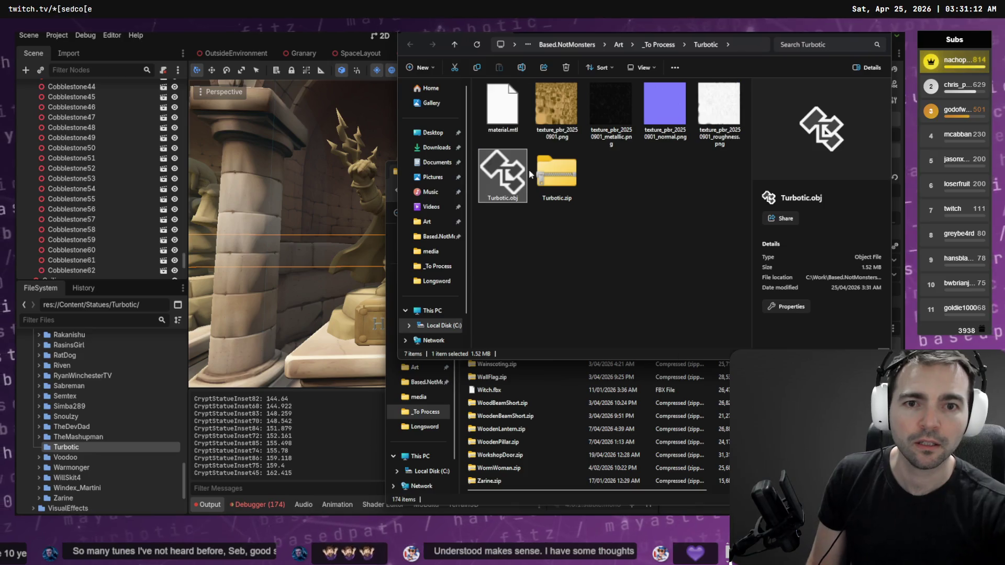
key(shift+Home)
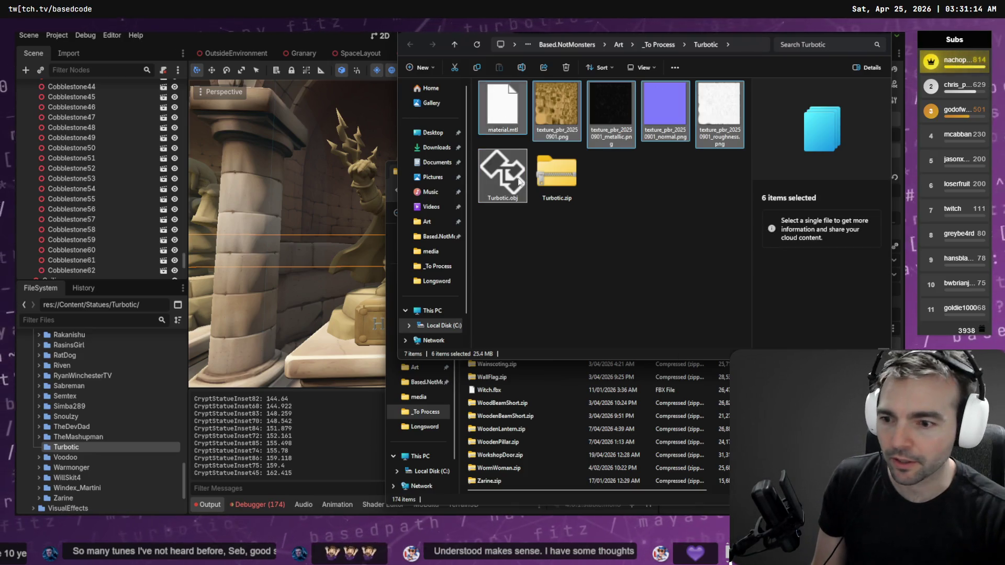
drag(69, 447, 70, 447)
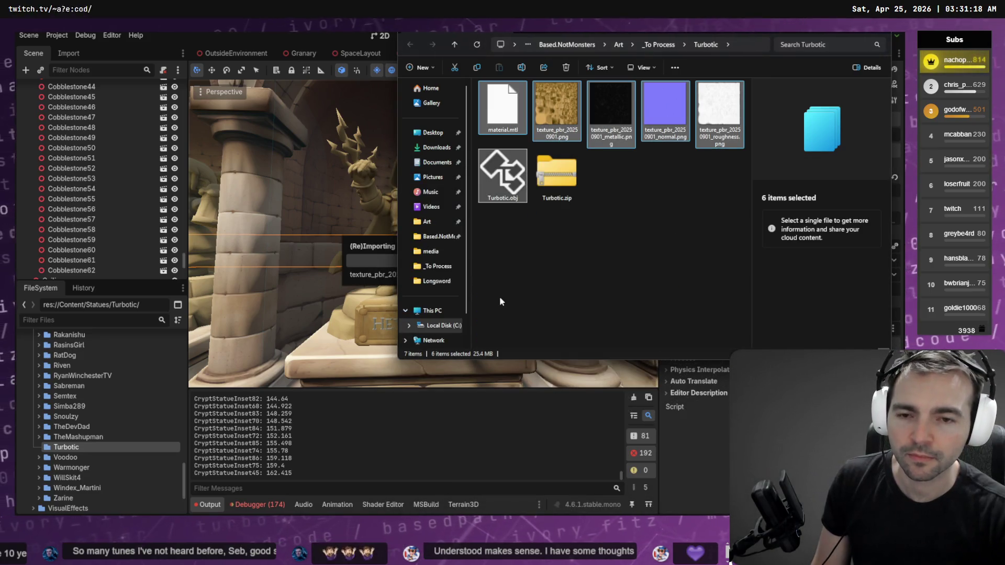
Expand the Turbotic folder and drag Turbotic.obj into the crypt viewport as a new node.
scroll(88, 232, down, 5)
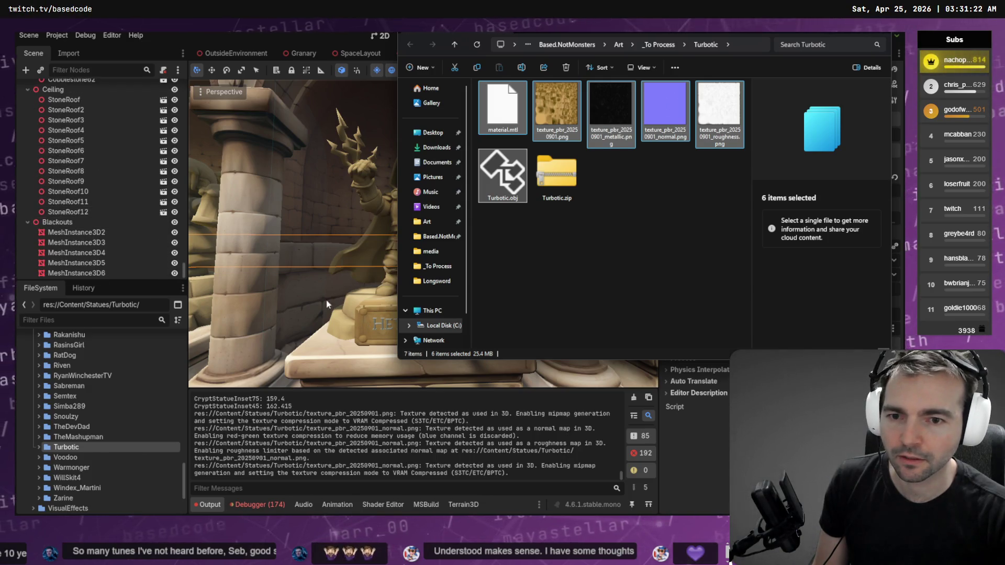
click(87, 232)
scroll(104, 223, down, 2)
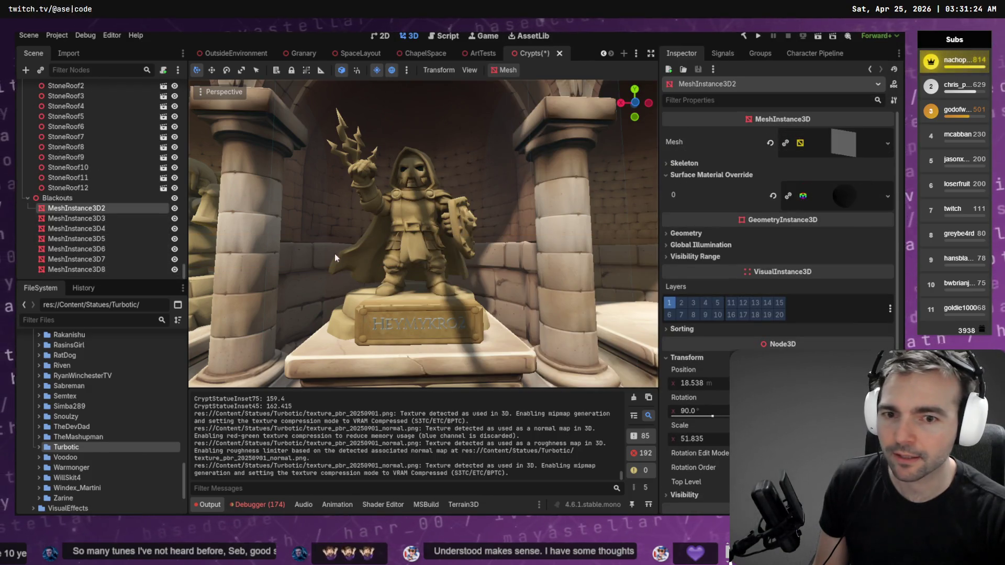
click(423, 281)
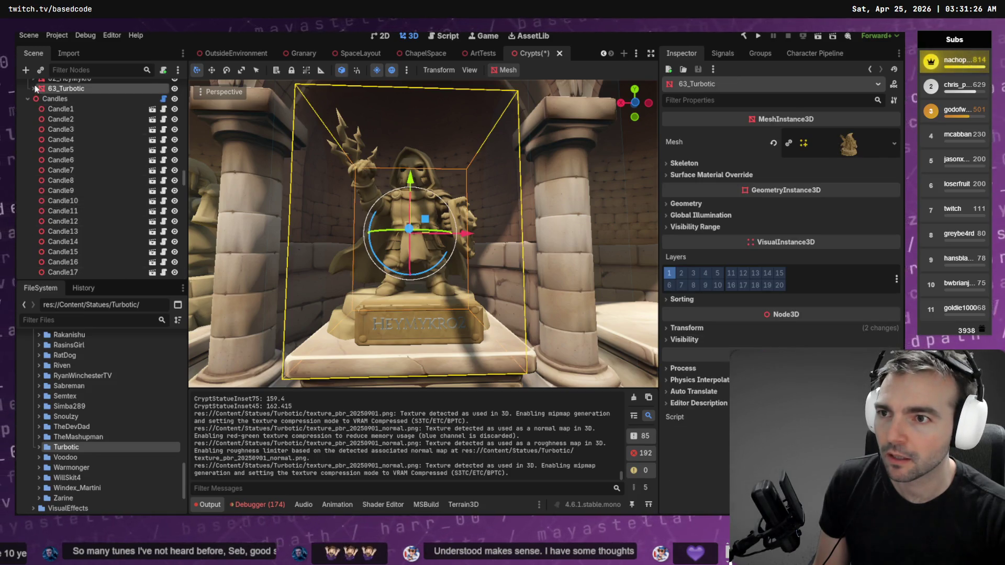
double_click(66, 446)
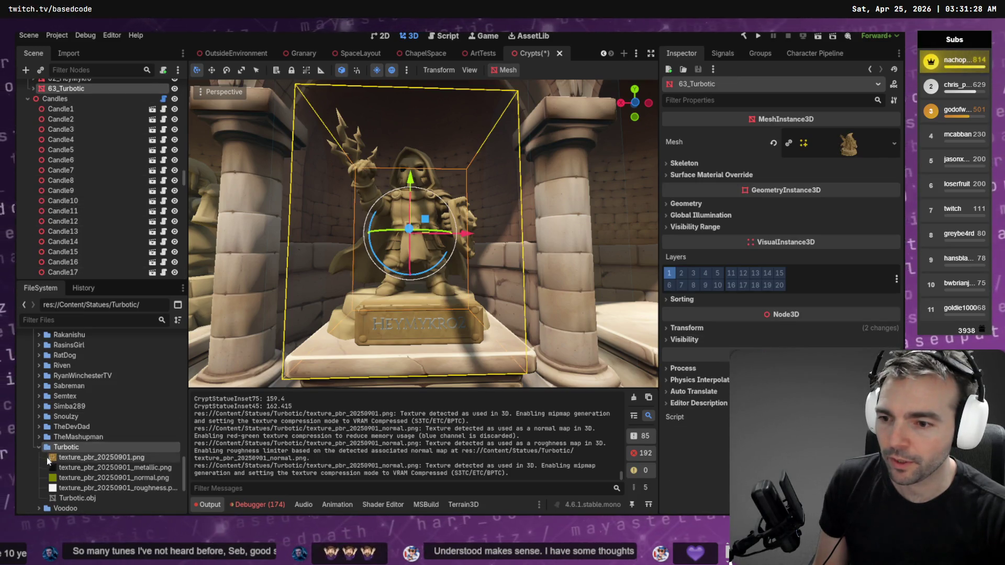
mouse_move(81, 498)
mouse_down()
mouse_move(251, 335)
mouse_move(421, 212)
mouse_up()
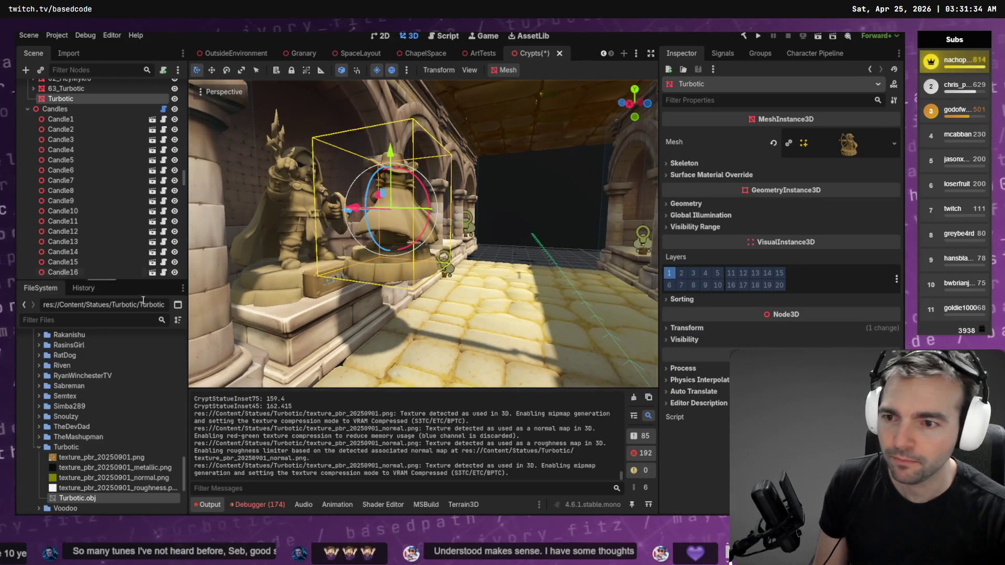
click(68, 53)
Set Turbotic.obj's Scale Mesh to 1.2 on x, y and z and reimport it.
click(67, 193)
text(1.2)
key(Tab)
text(1.2)
key(Tab)
text(1.2)
key(Return)
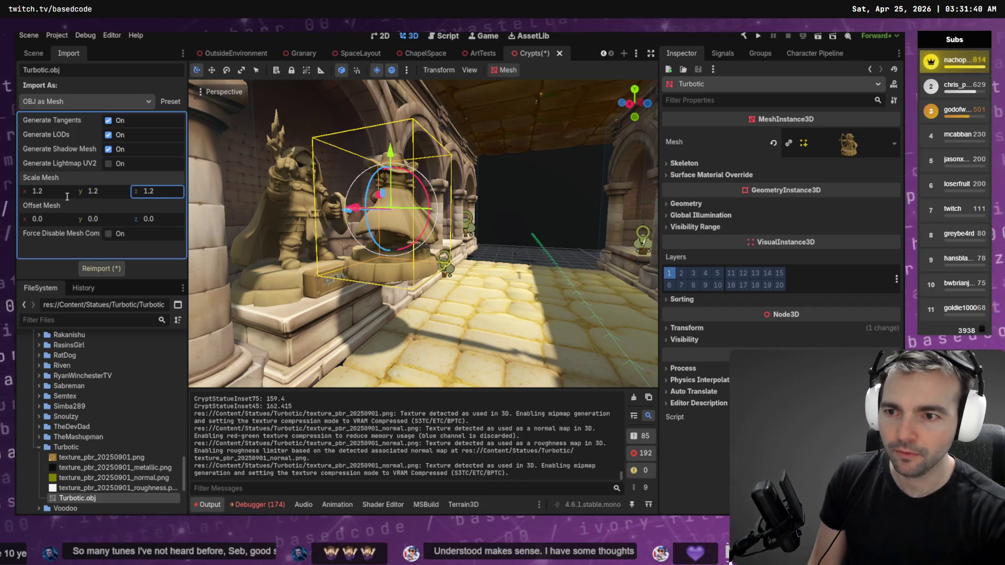
click(101, 270)
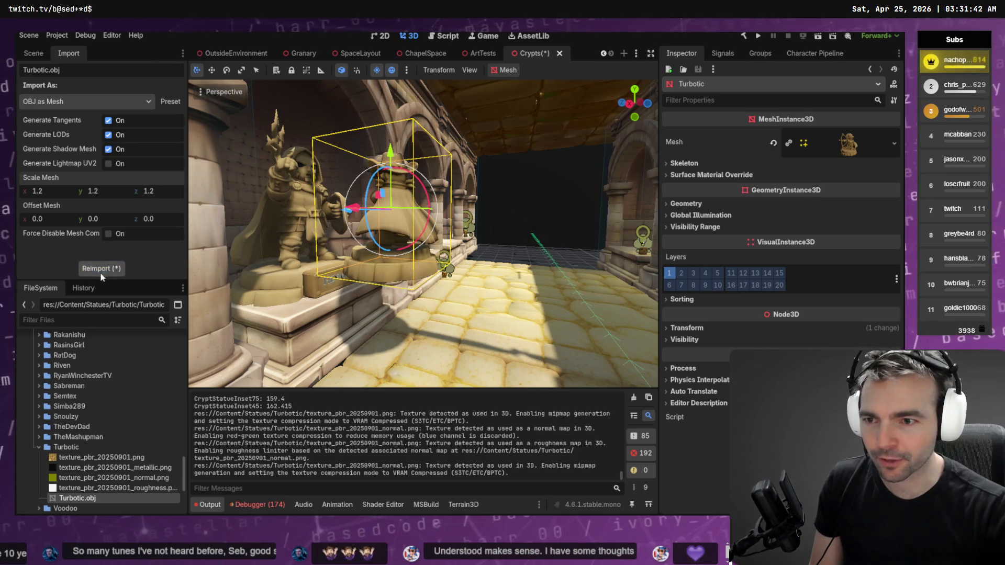
mouse_move(478, 228)
mouse_down()
mouse_move(418, 230)
mouse_move(341, 200)
mouse_up()
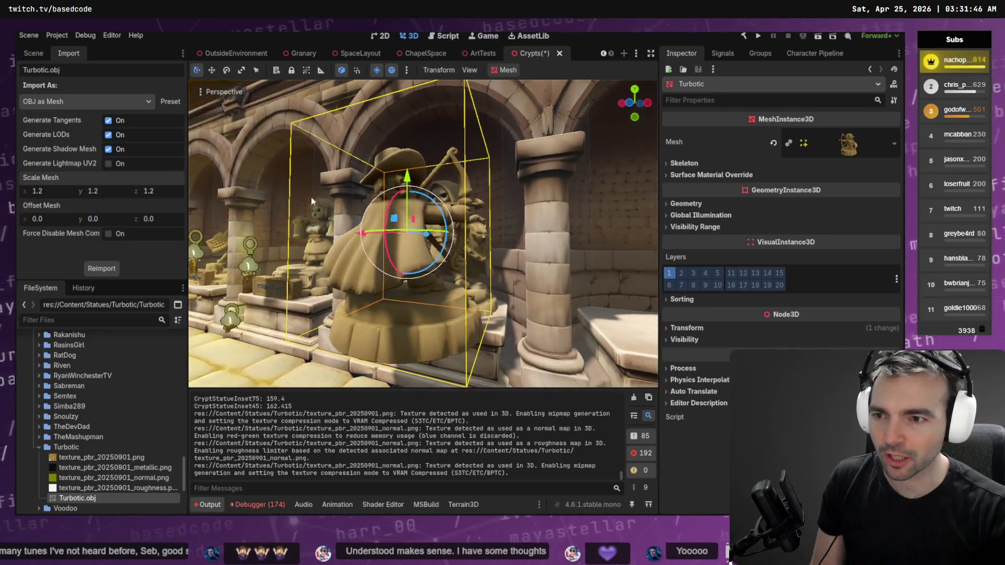
click(33, 53)
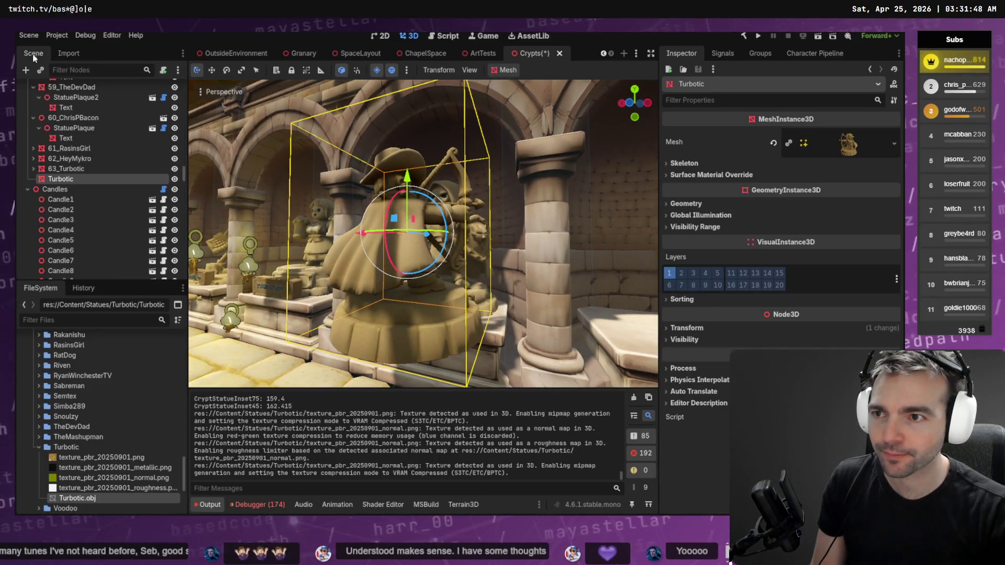
Rename the old statue node to 63_Turbotic_ and the new Turbotic node to 63_Turbotic.
click(33, 168)
key(F2)
click(78, 168)
key(F2)
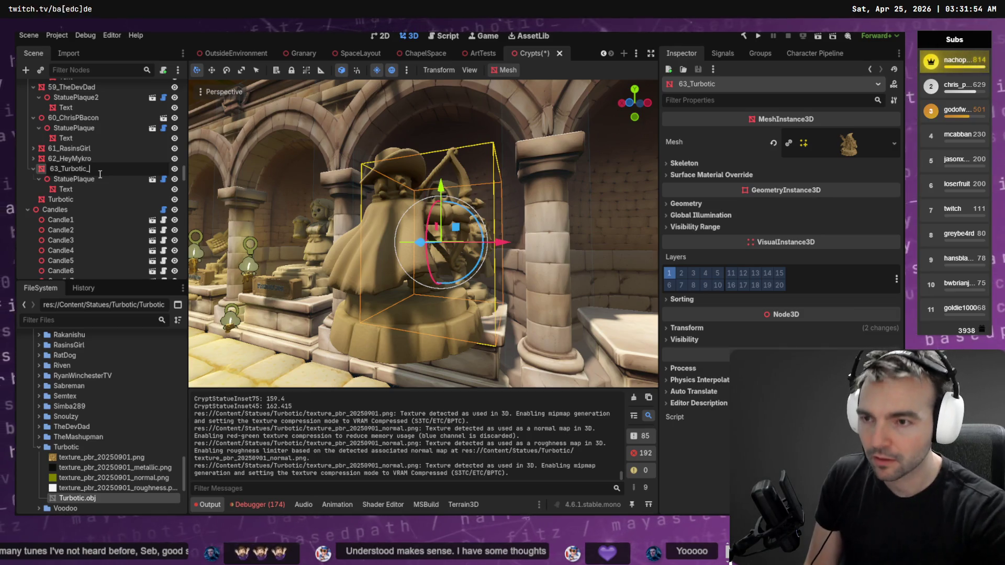
key(Return)
click(67, 189)
key(F2)
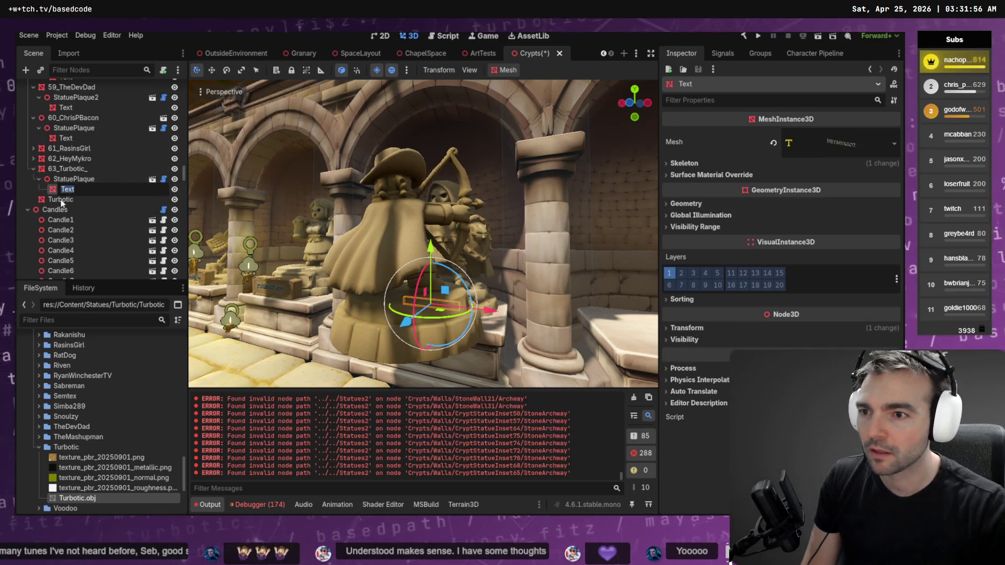
click(61, 201)
key(F2)
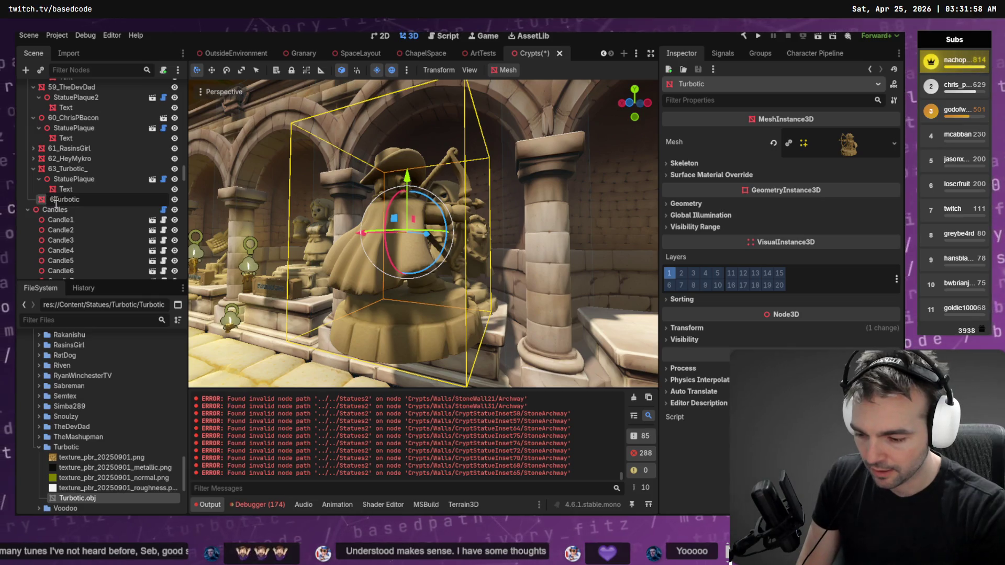
text(3_)
key(Return)
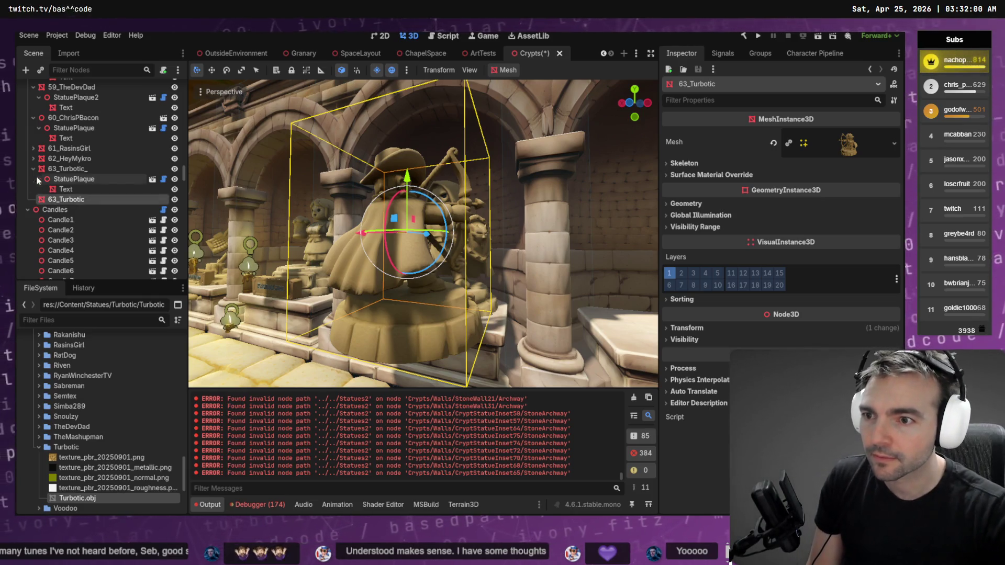
Move the StatuePlaque under the new 63_Turbotic and delete the old 63_Turbotic_ node.
drag(77, 182, 86, 204)
click(94, 169)
key(Delete)
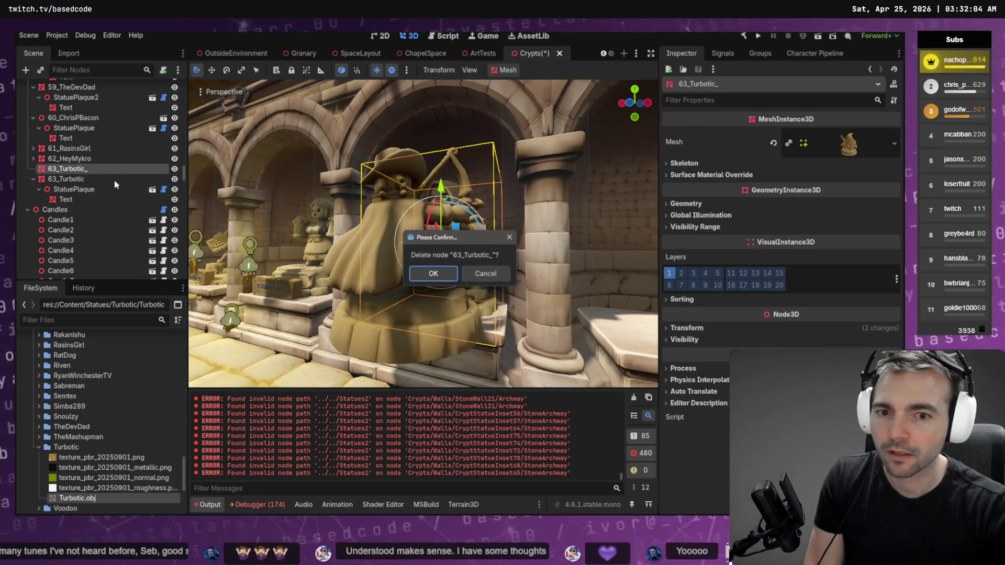
key(Return)
click(80, 171)
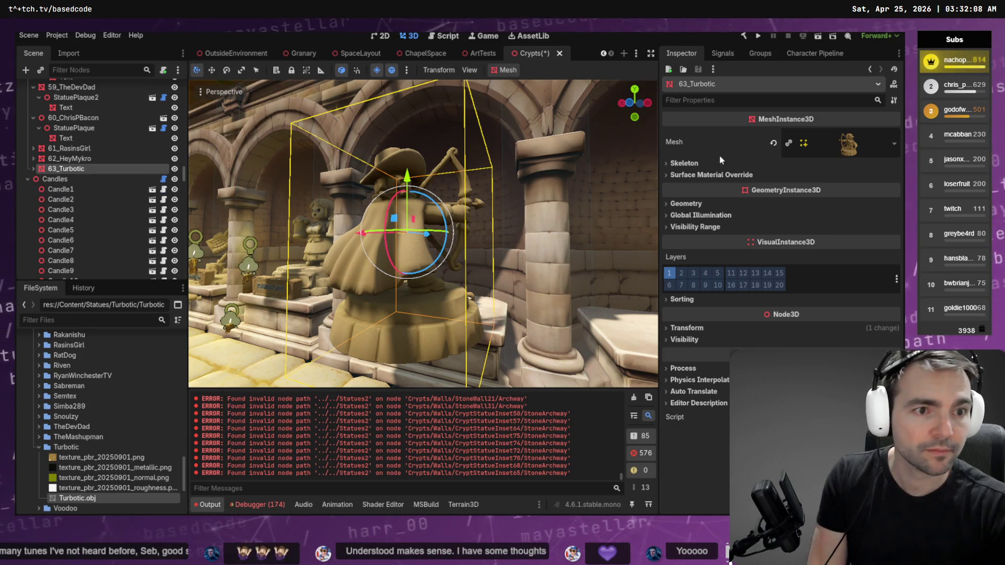
key(Left)
key(Left)
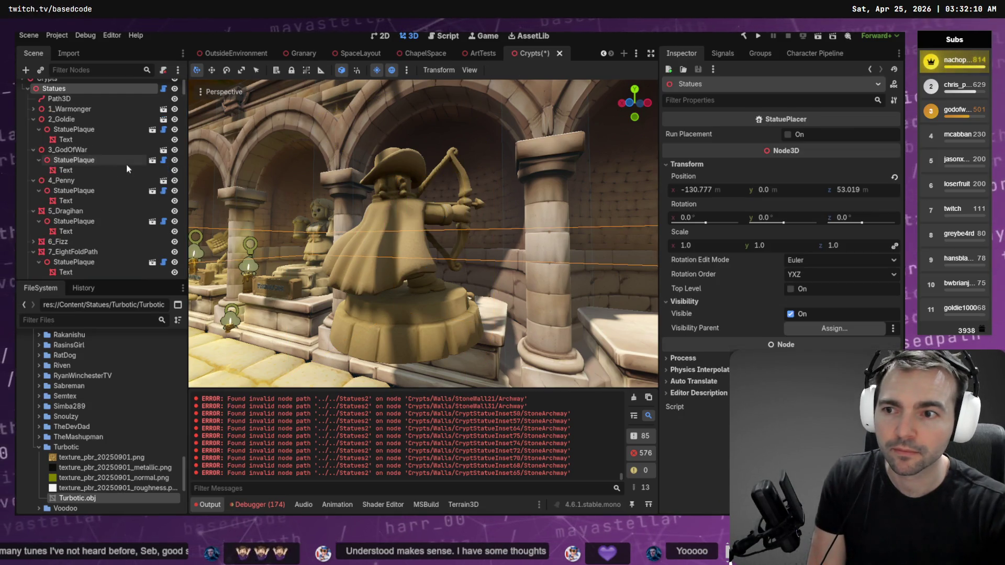
click(788, 135)
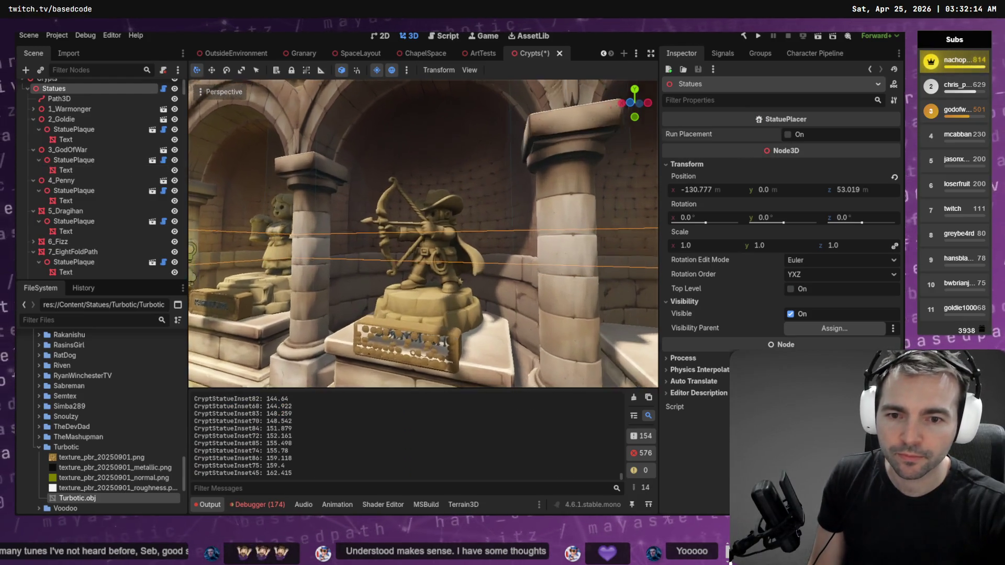
Select the Turbotic archer's StatuePlaque and rotate it 180° about Y to face forward.
scroll(79, 157, up, 1)
scroll(63, 108, down, 10)
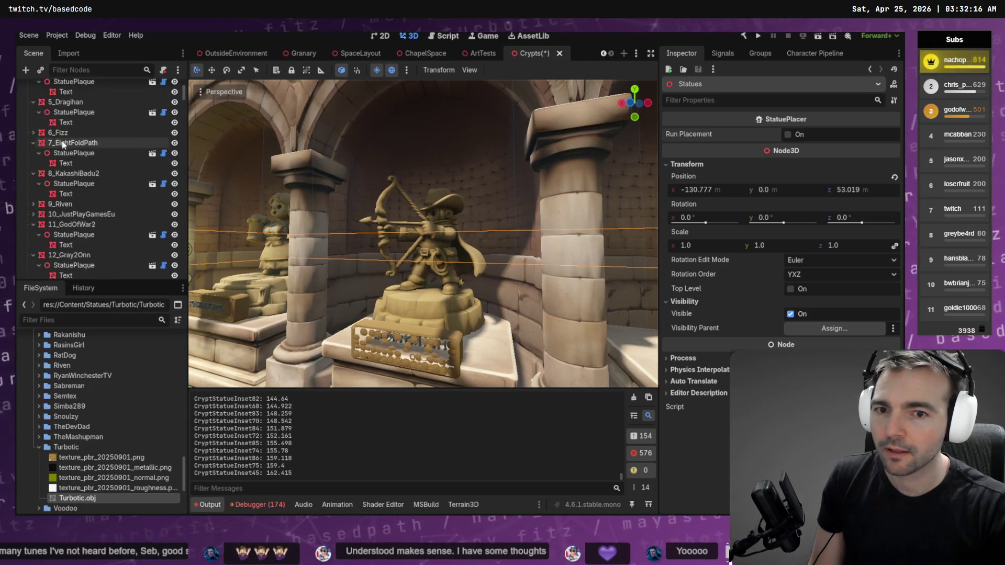
scroll(89, 215, down, 15)
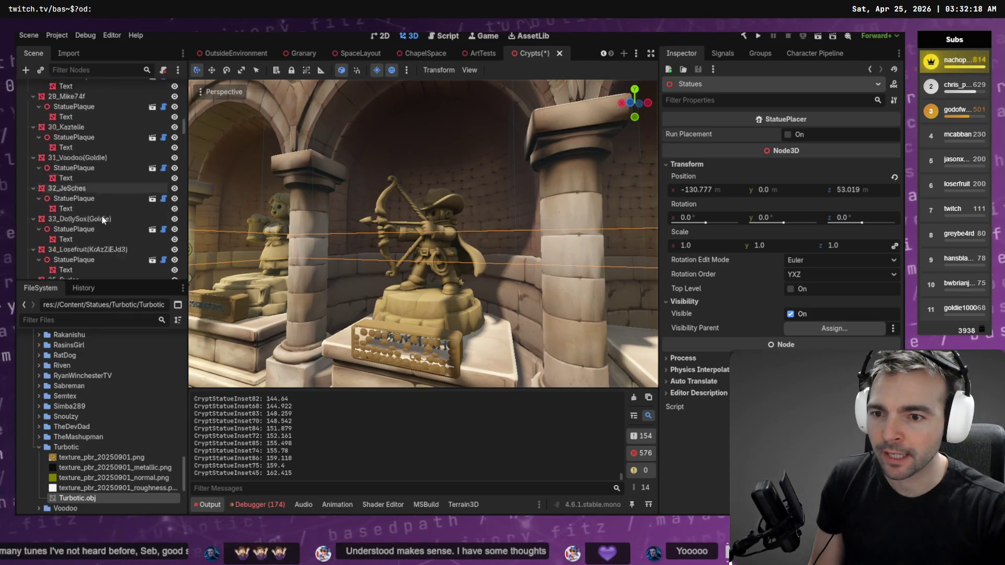
mouse_move(185, 153)
mouse_down()
mouse_move(179, 257)
mouse_move(180, 225)
mouse_up()
scroll(103, 192, up, 5)
scroll(104, 188, up, 10)
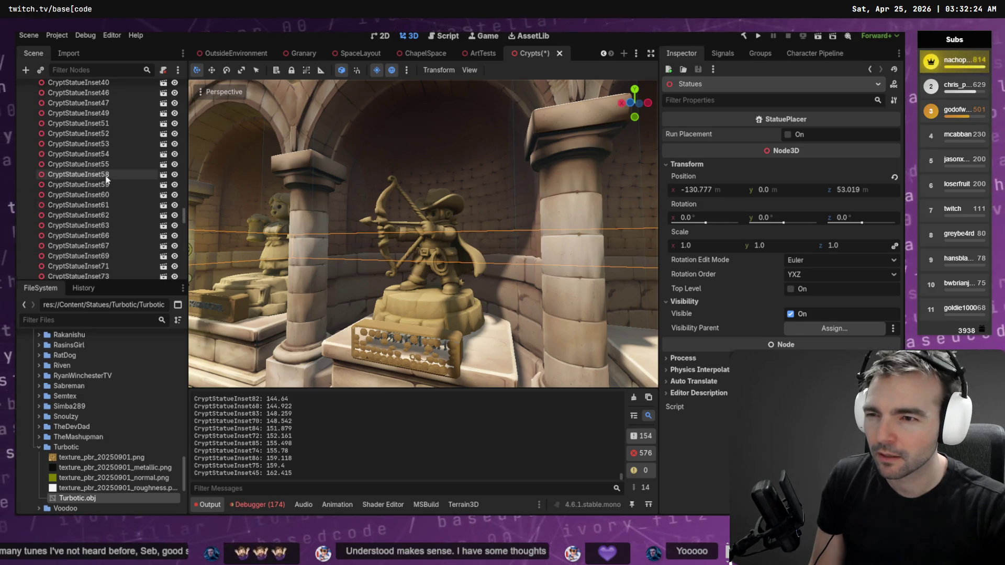
click(408, 283)
click(33, 88)
click(73, 98)
mouse_move(414, 376)
mouse_down()
mouse_move(356, 272)
mouse_move(361, 240)
mouse_move(394, 314)
mouse_up()
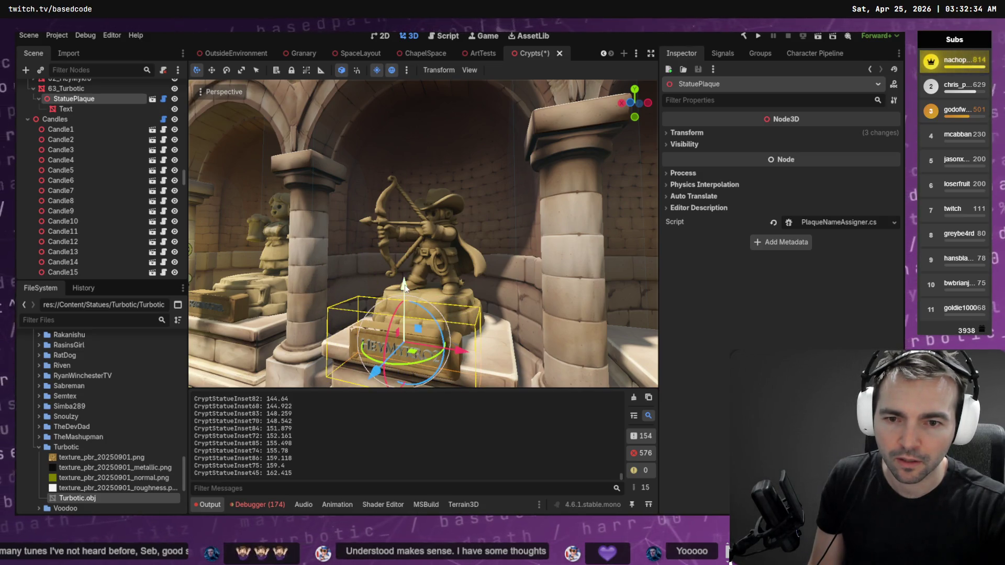
Change the plaque TextMesh's Text from HeyMykro2 to Turbotic.
click(65, 108)
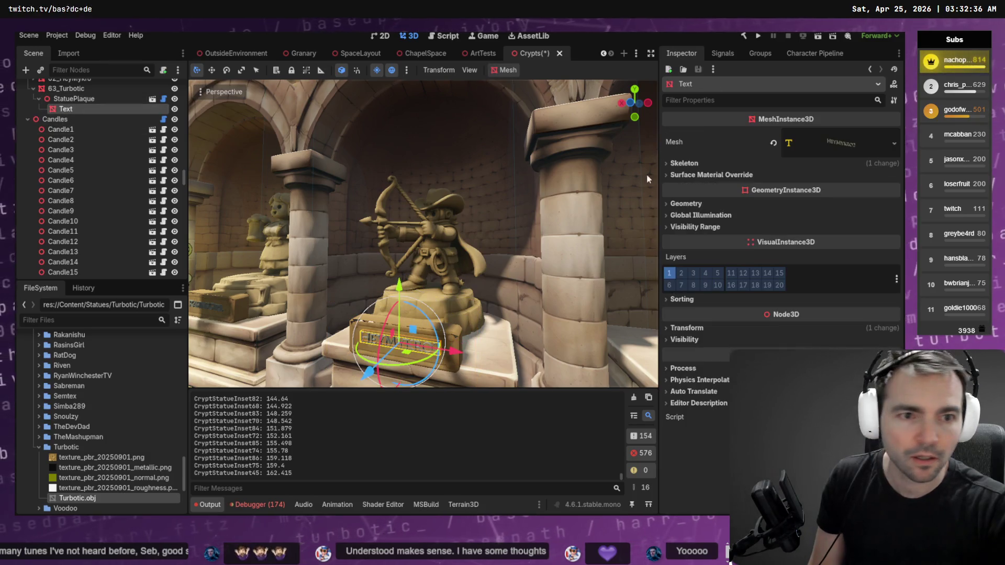
click(840, 148)
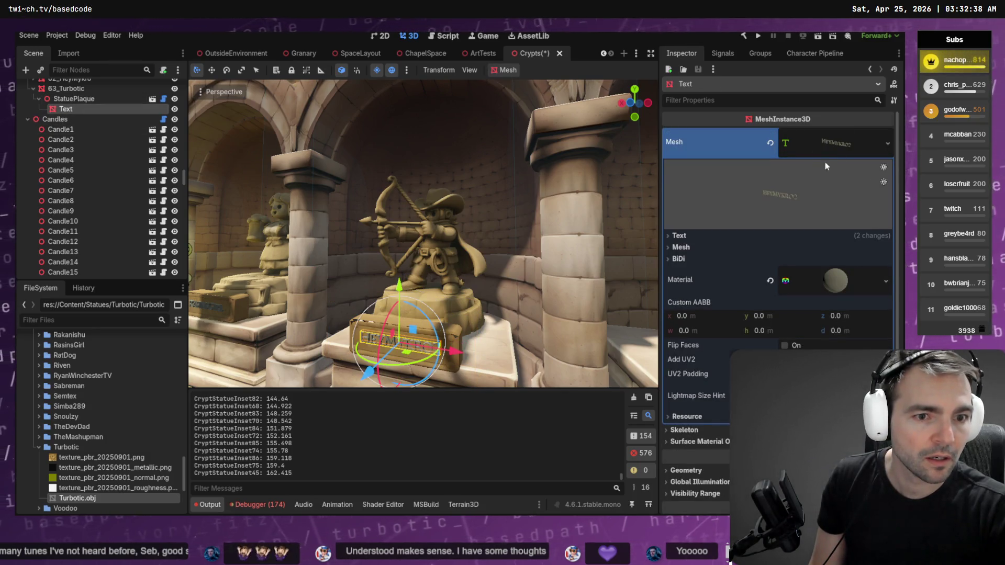
click(694, 237)
key(ctrl+shift+o)
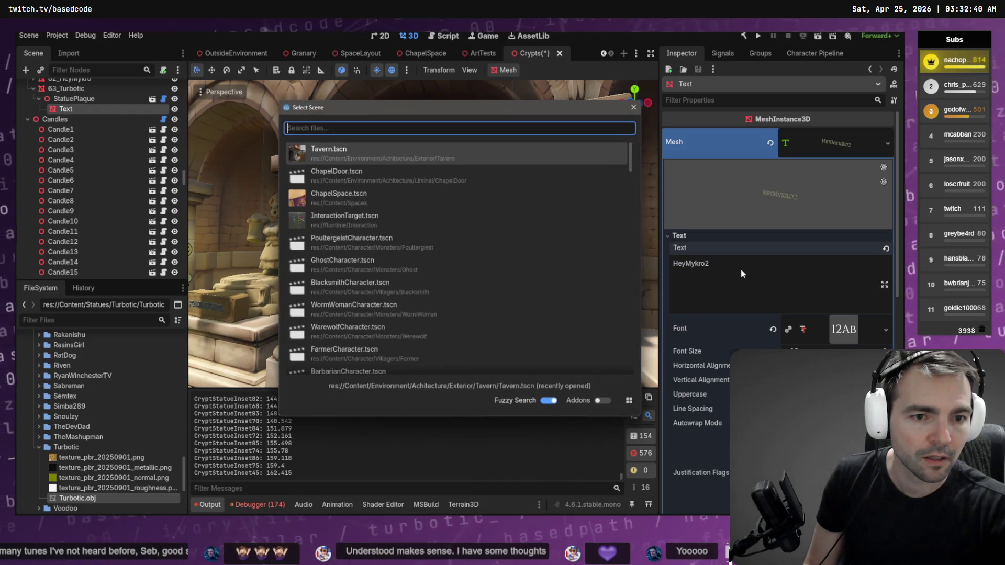
key(Escape)
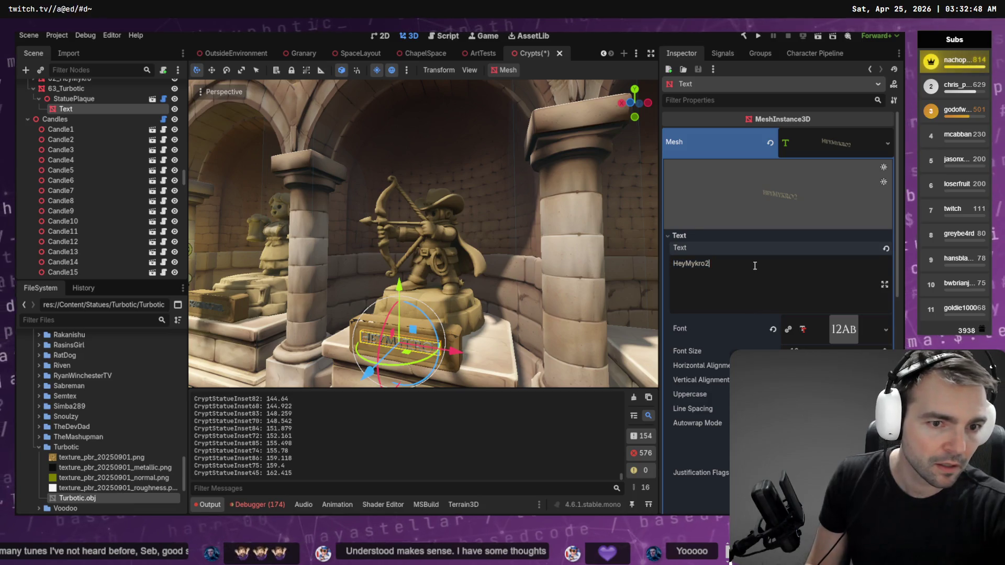
text(Turbotic)
key(Return)
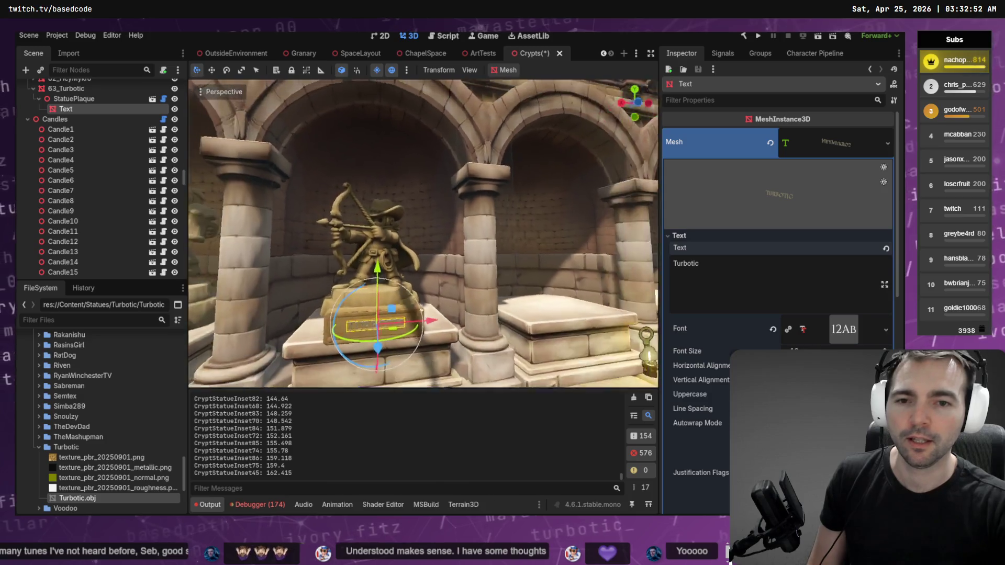
Fly the camera up to the statue to check the Turbotic plaque.
click(555, 188)
key(w)
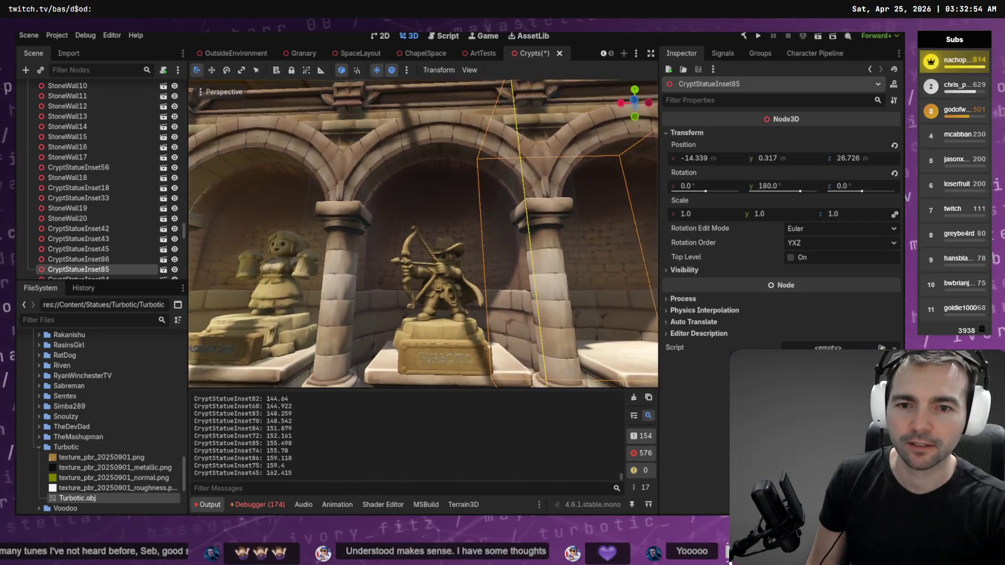
key(w)
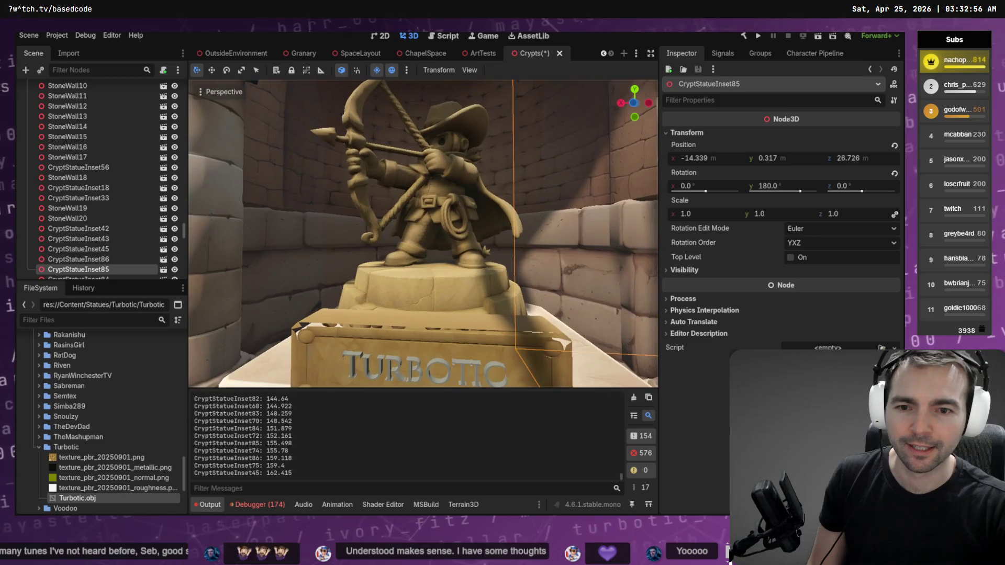
key(d)
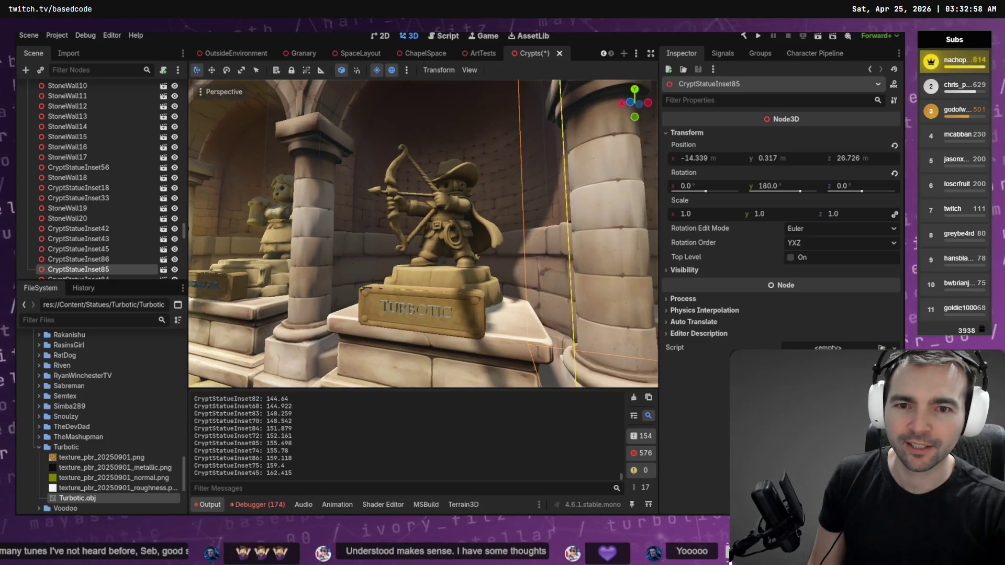
key(a)
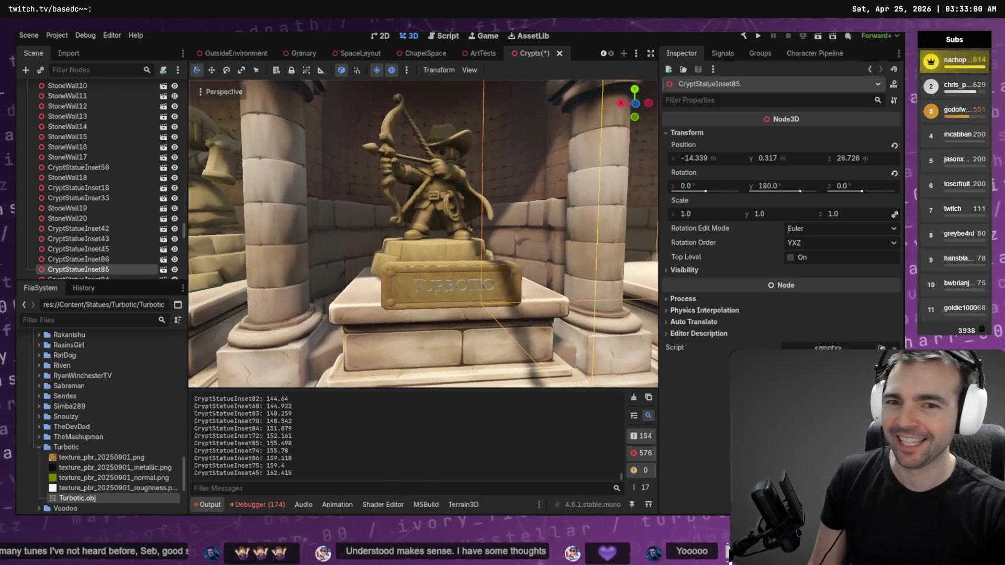
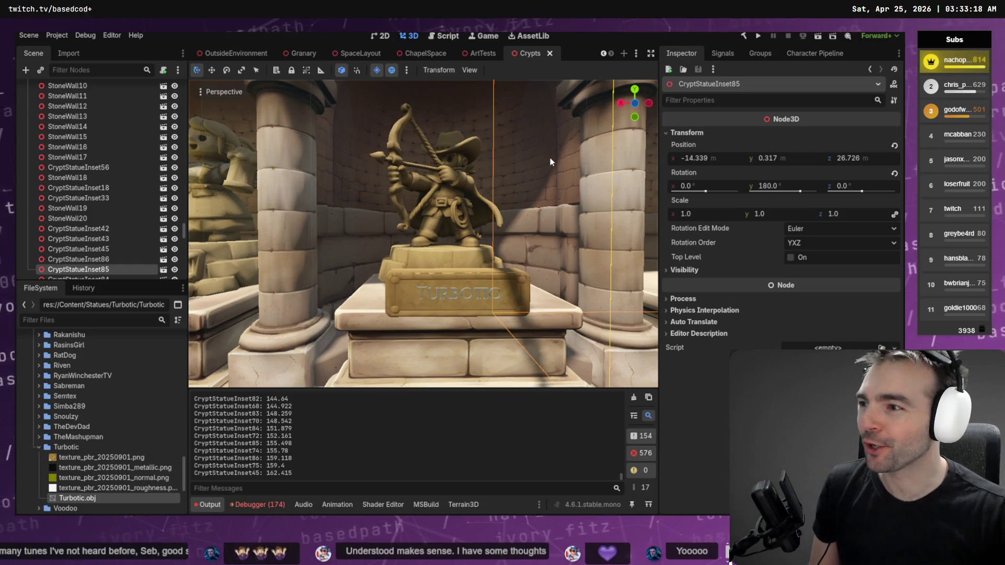
Nudge the Turbotic statue's nameplate slightly to the right and save the Crypts scene.
drag(550, 158, 487, 156)
click(382, 231)
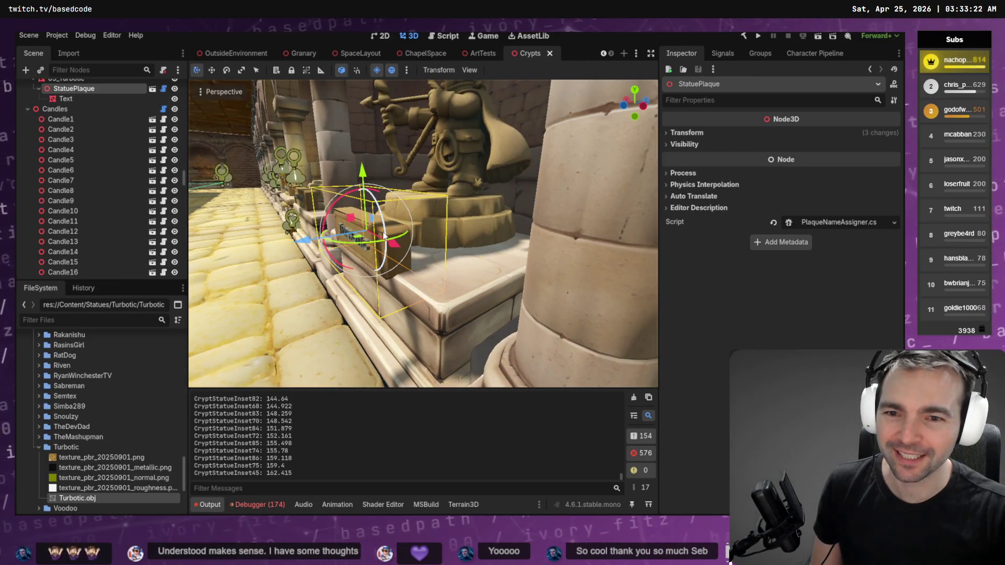
drag(308, 240, 326, 240)
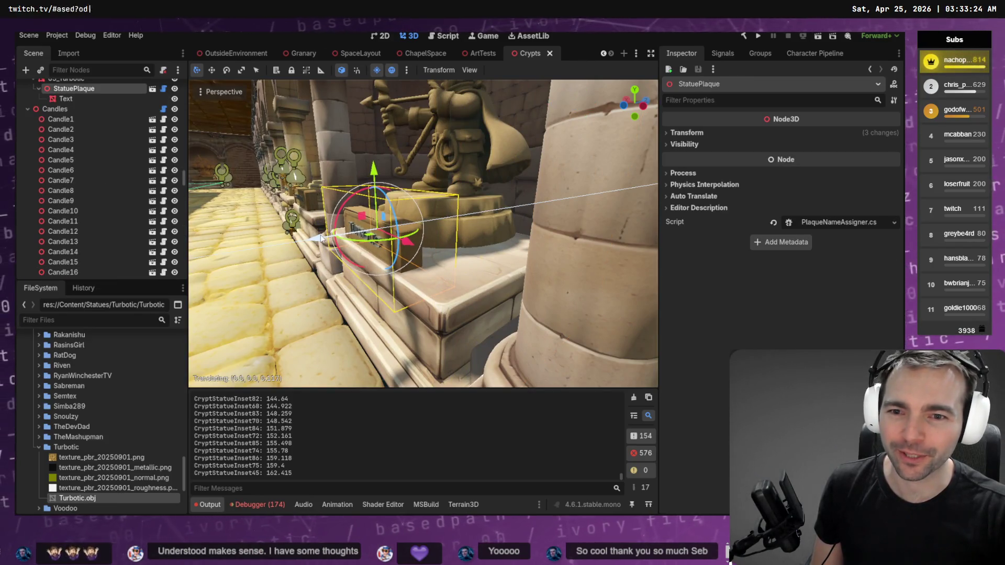
key(ctrl+s)
Switch to the OutsideEnvironment scene and bring the grassy graveyard into view.
key(w)
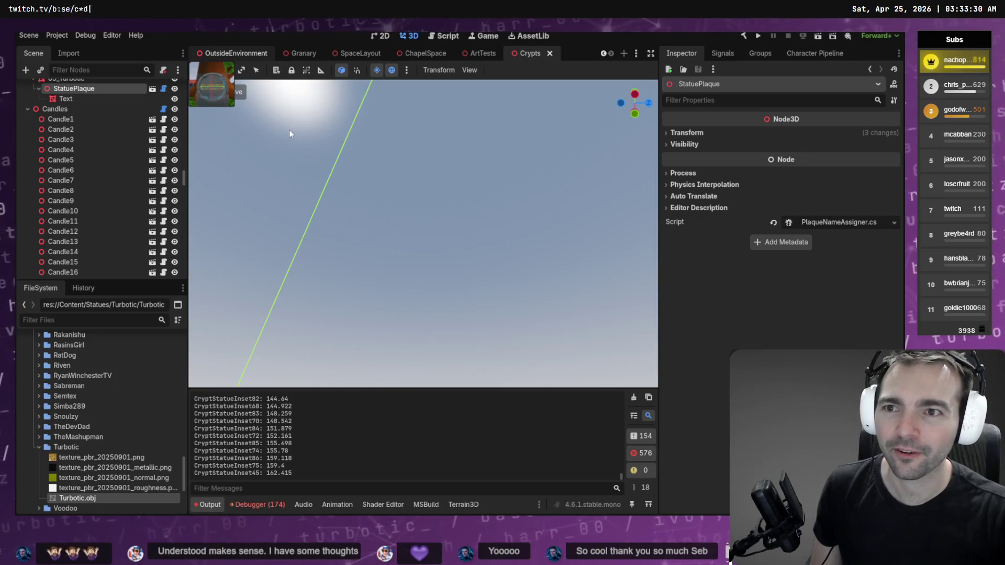
key(ctrl+Tab)
key(f)
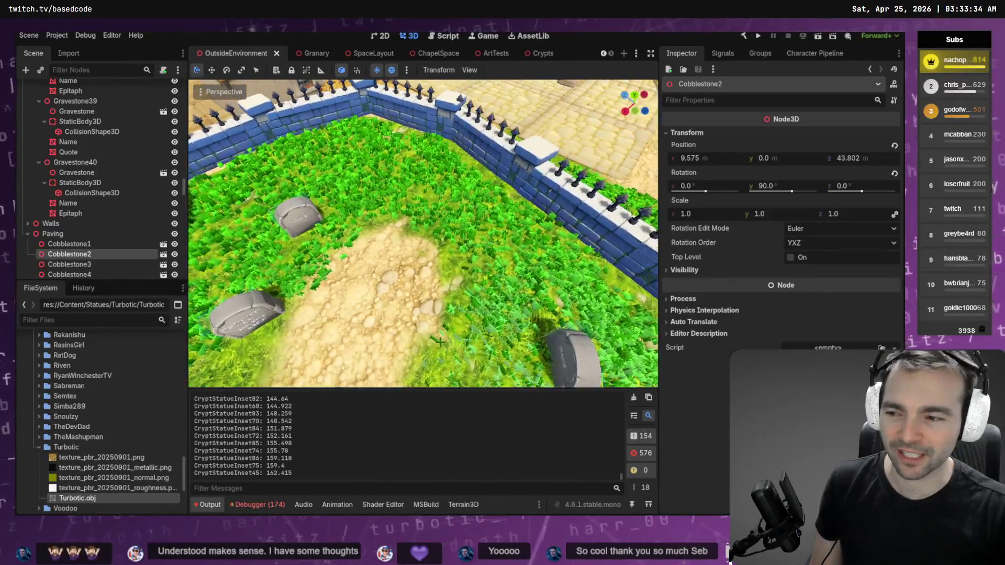
mouse_move(233, 160)
mouse_down()
mouse_move(233, 173)
mouse_move(233, 160)
mouse_up()
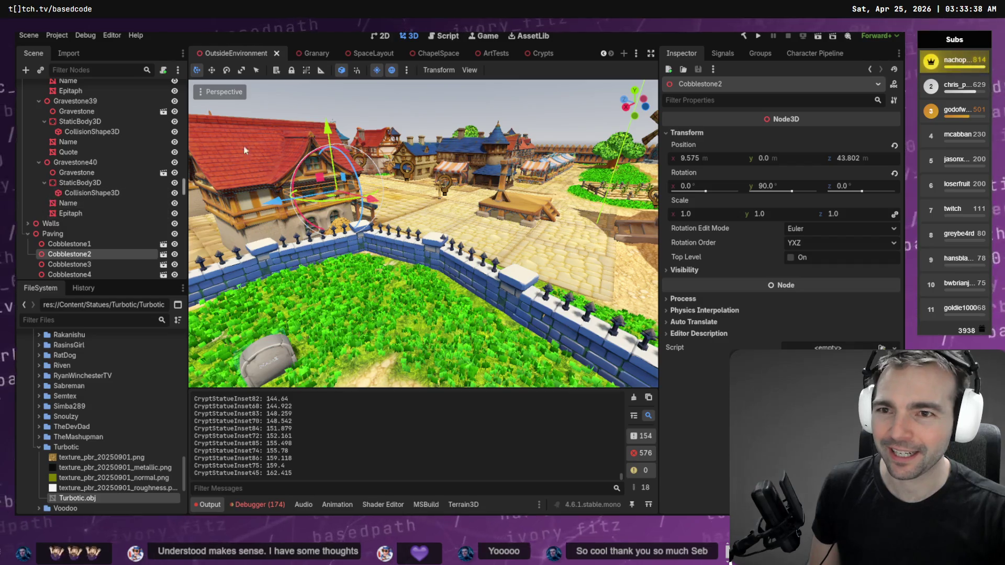
click(539, 53)
scroll(88, 257, down, 5)
mouse_move(185, 198)
mouse_down()
mouse_move(183, 306)
mouse_move(181, 222)
mouse_move(170, 178)
mouse_move(157, 176)
mouse_up()
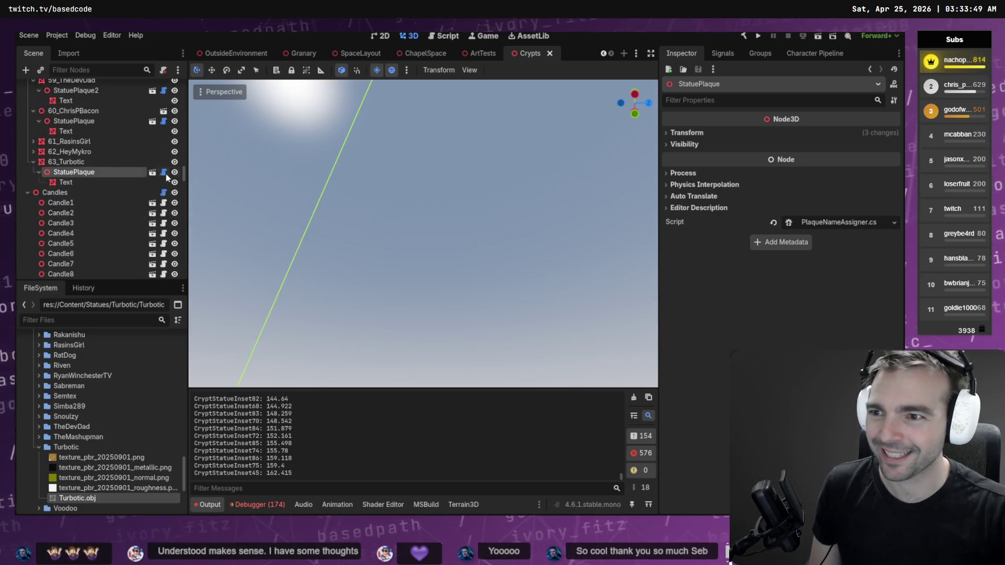
click(94, 162)
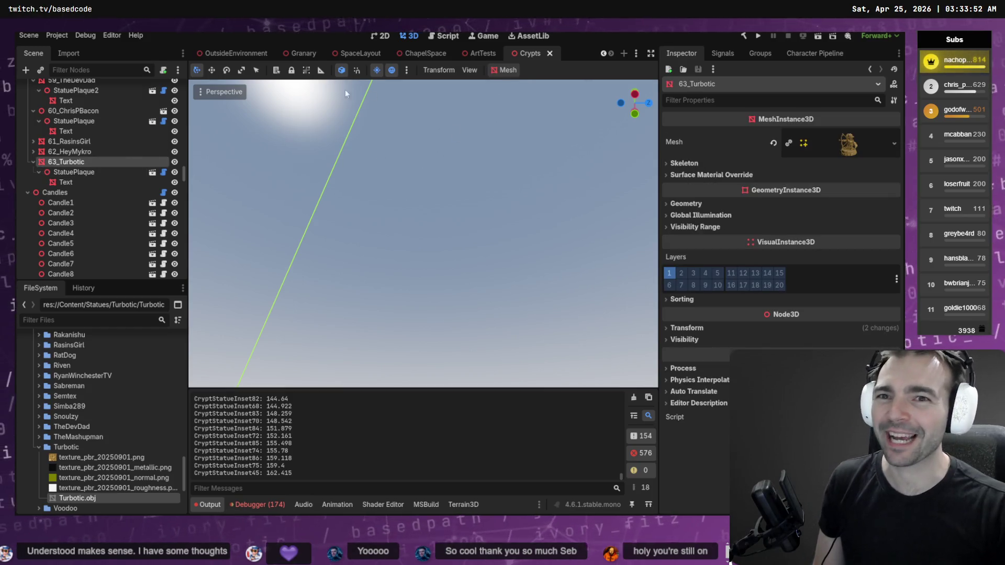
click(222, 55)
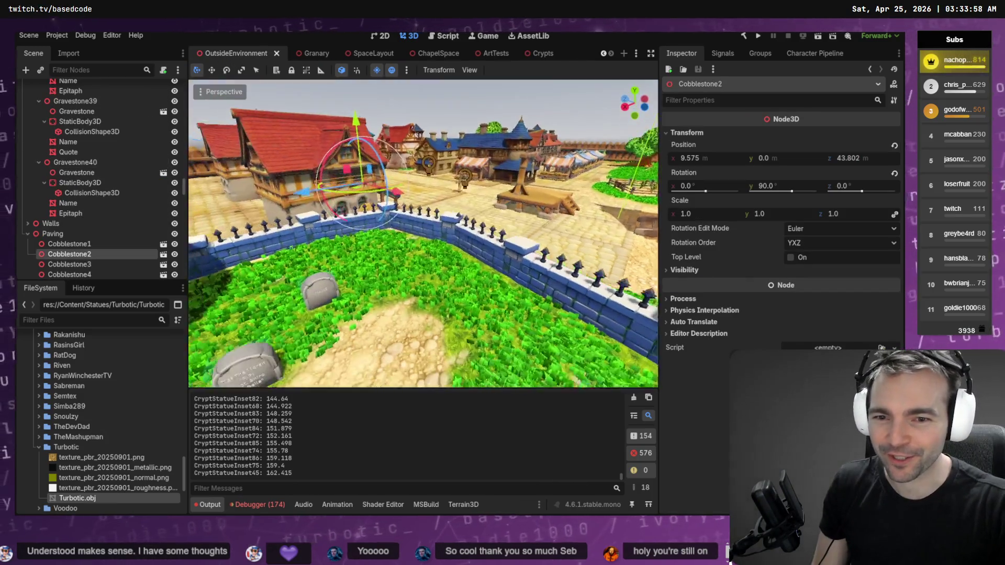
key(Escape)
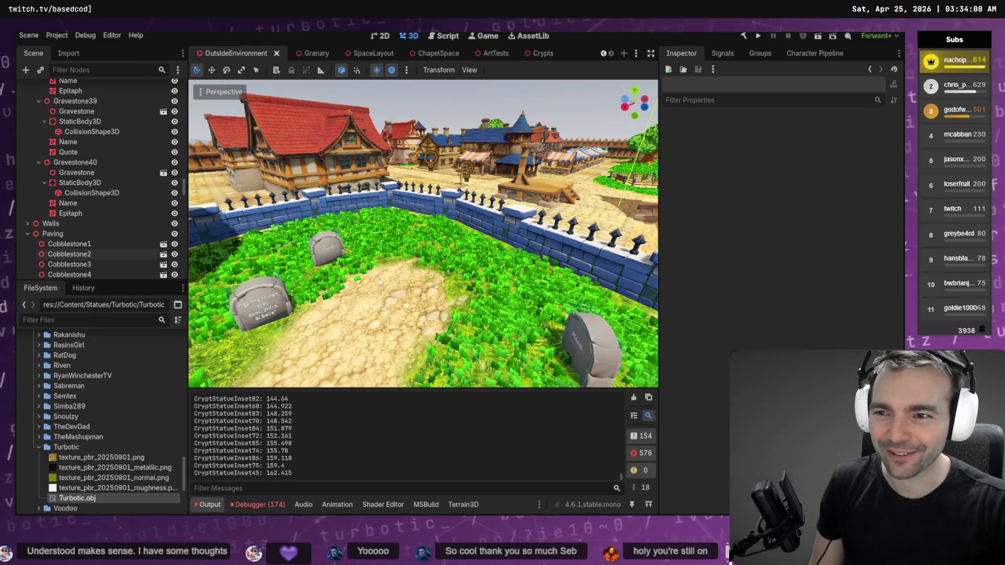
Paste the 63_Turbotic statue under the OutsideEnvironment root and move it toward the graveyard.
click(110, 234)
key(Left)
key(Left)
key(Left)
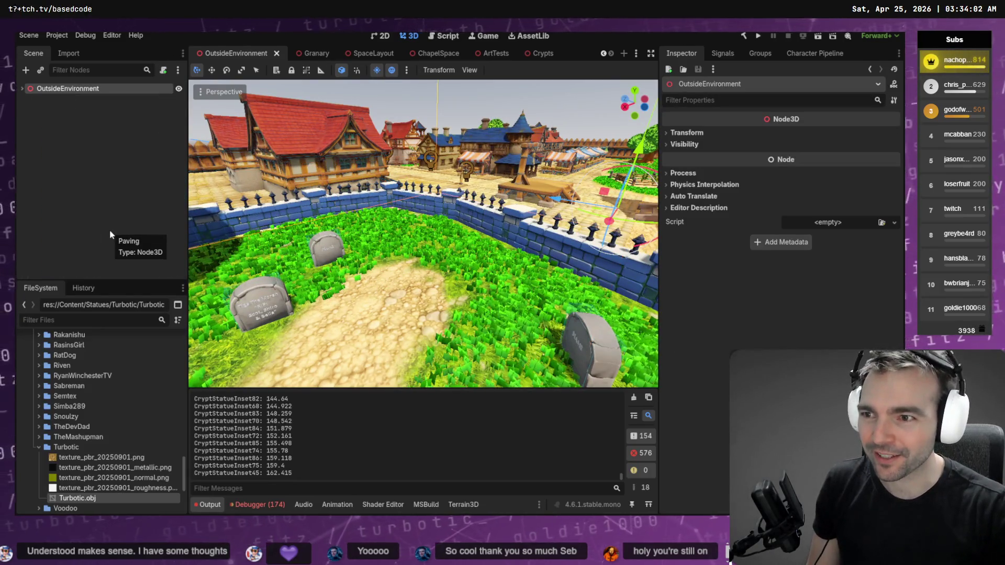
key(ctrl+v)
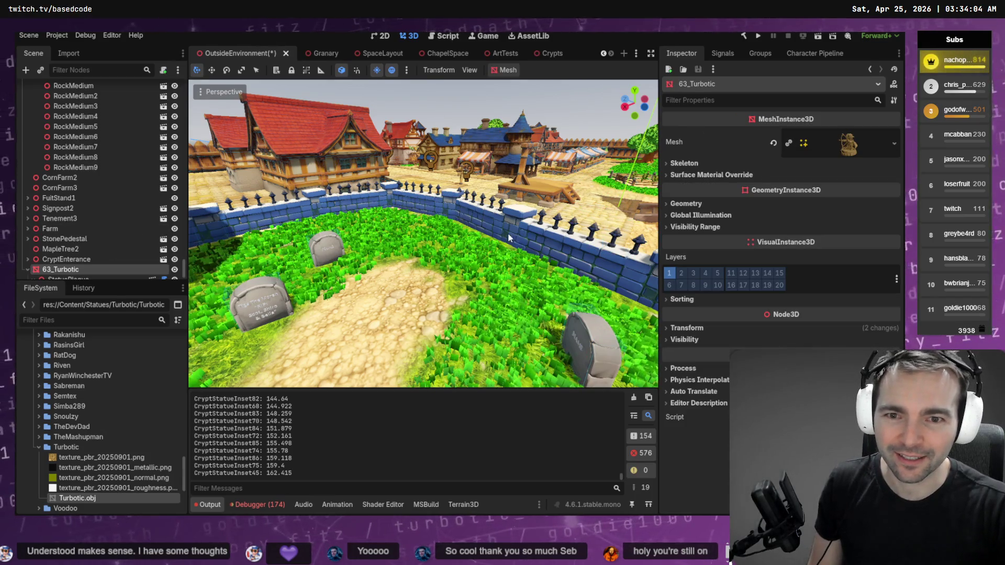
key(w)
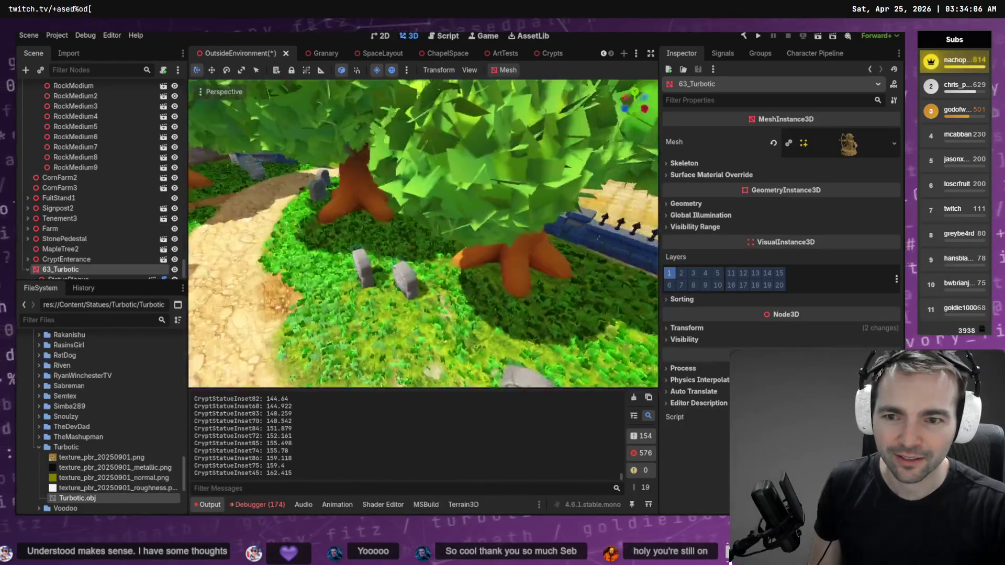
key(s)
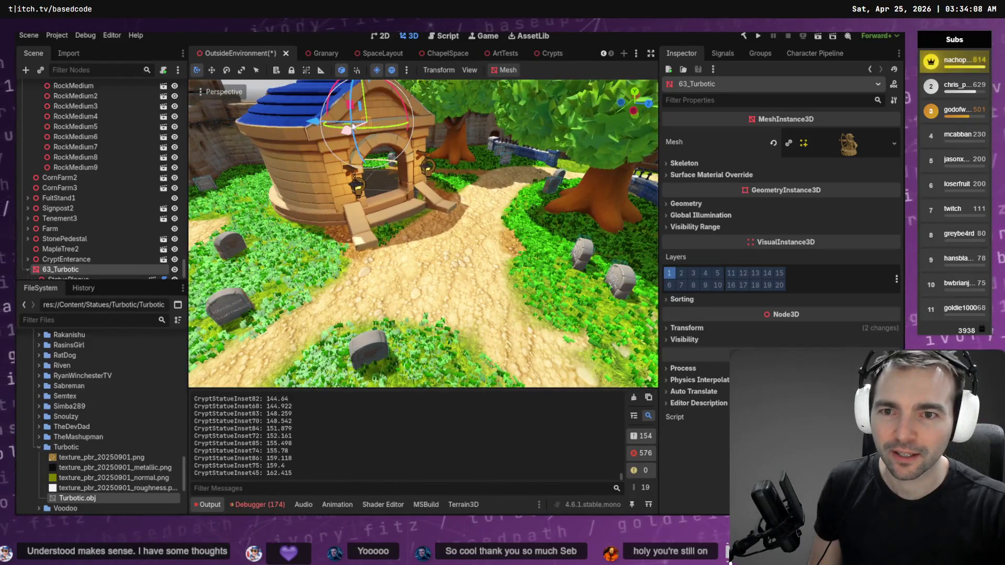
mouse_move(355, 126)
mouse_down()
mouse_move(257, 234)
mouse_move(292, 205)
mouse_move(429, 235)
mouse_move(500, 319)
mouse_up()
key(f)
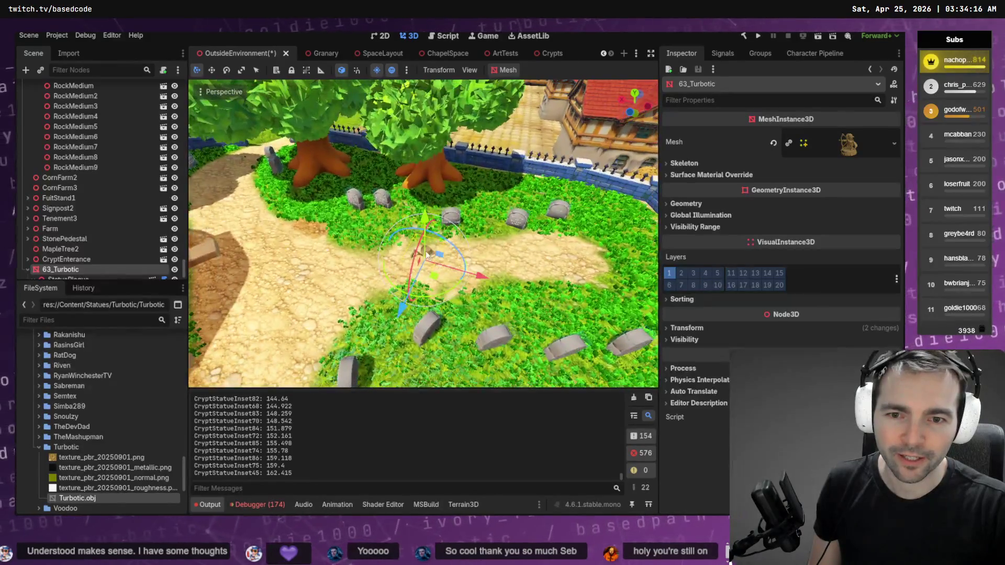
Raise the statue out of the ground, adjust its height, and cancel an attempted resize.
drag(425, 225, 618, 300)
key(f)
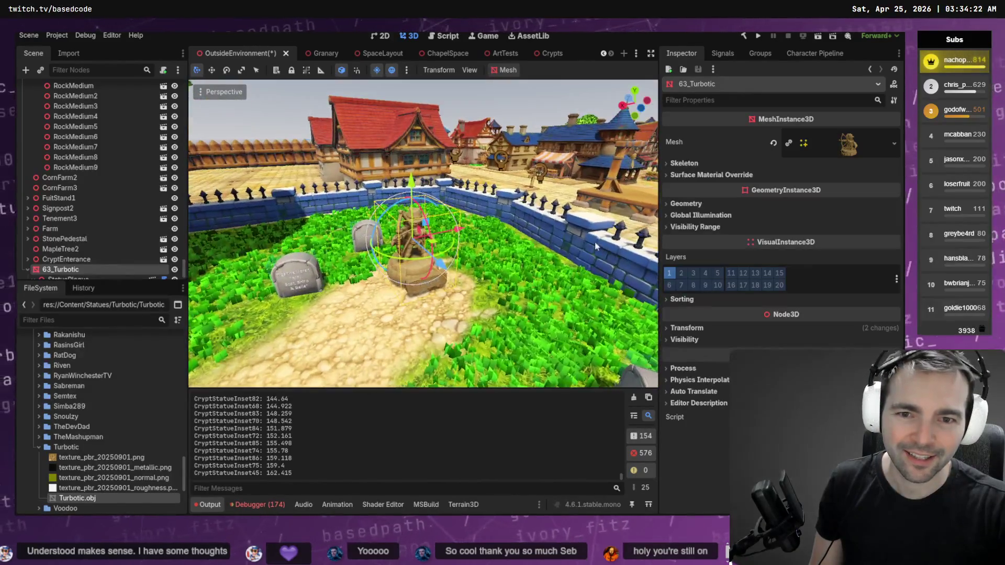
key(ctrl+z)
drag(457, 179, 460, 182)
key(r)
mouse_move(461, 242)
mouse_down()
mouse_move(445, 240)
mouse_move(482, 256)
mouse_move(382, 210)
mouse_up()
key(z)
key(Escape)
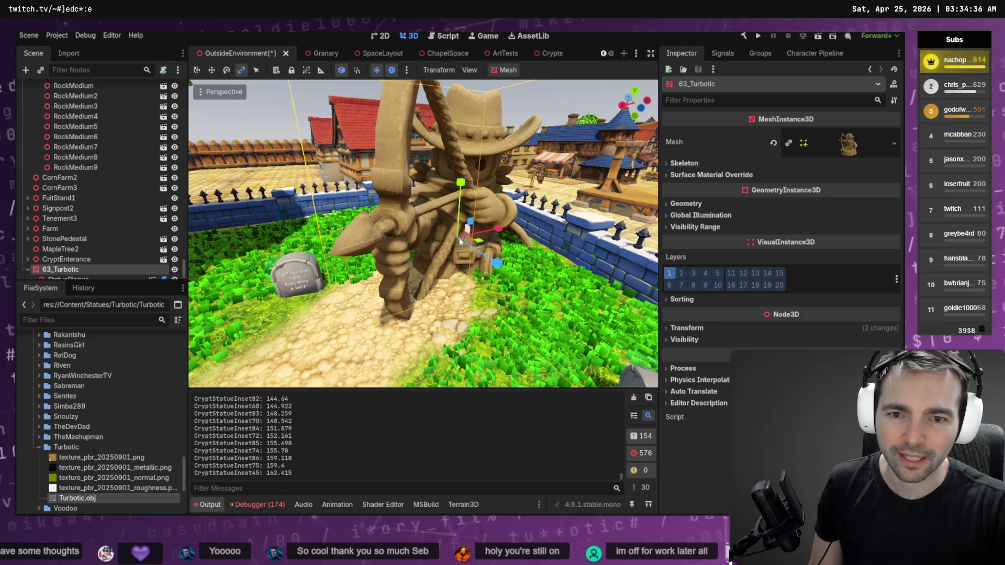
Rescale the Turbotic statue over several attempts until its size looks right.
key(s)
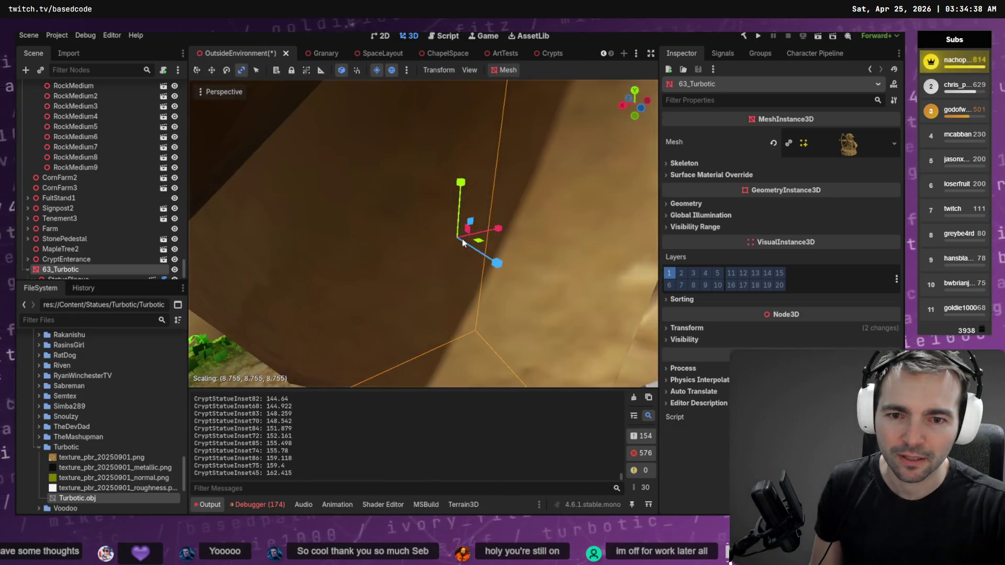
key(Escape)
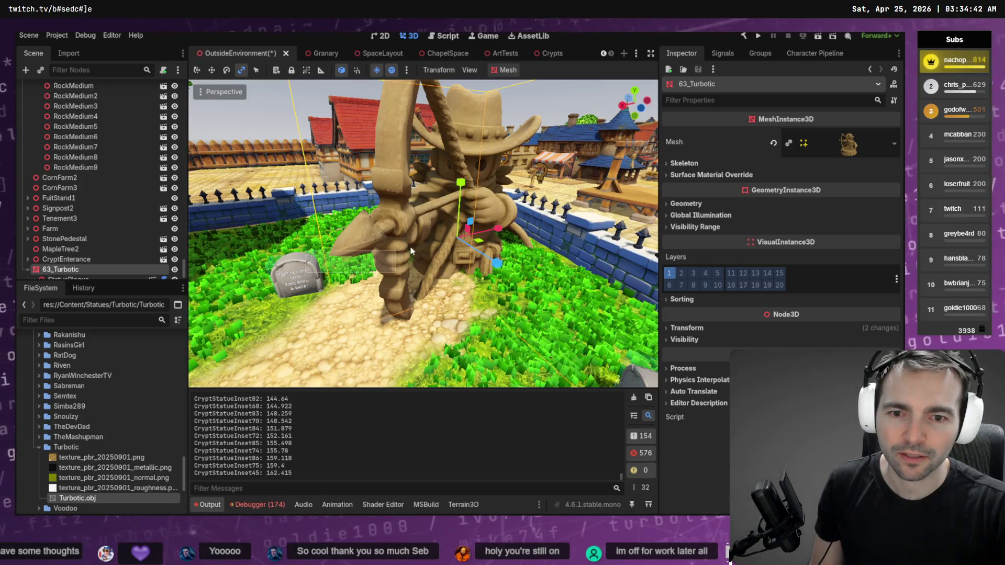
key(s)
click(458, 241)
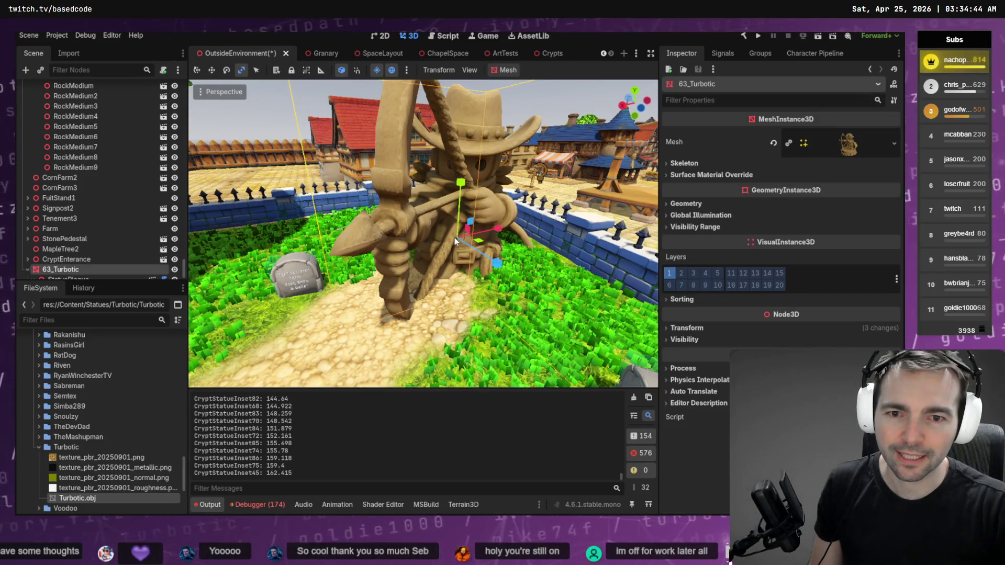
key(s)
click(456, 240)
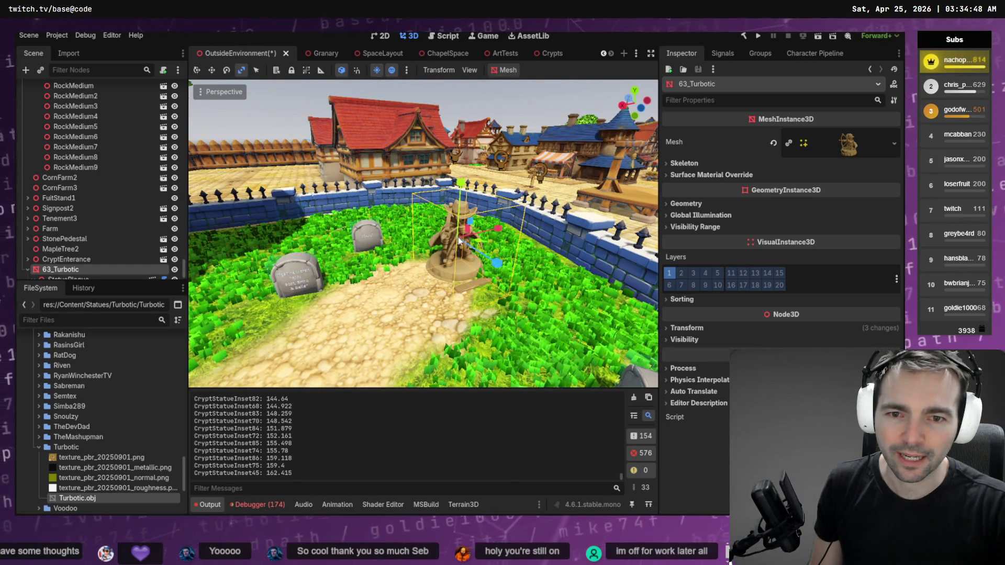
key(s)
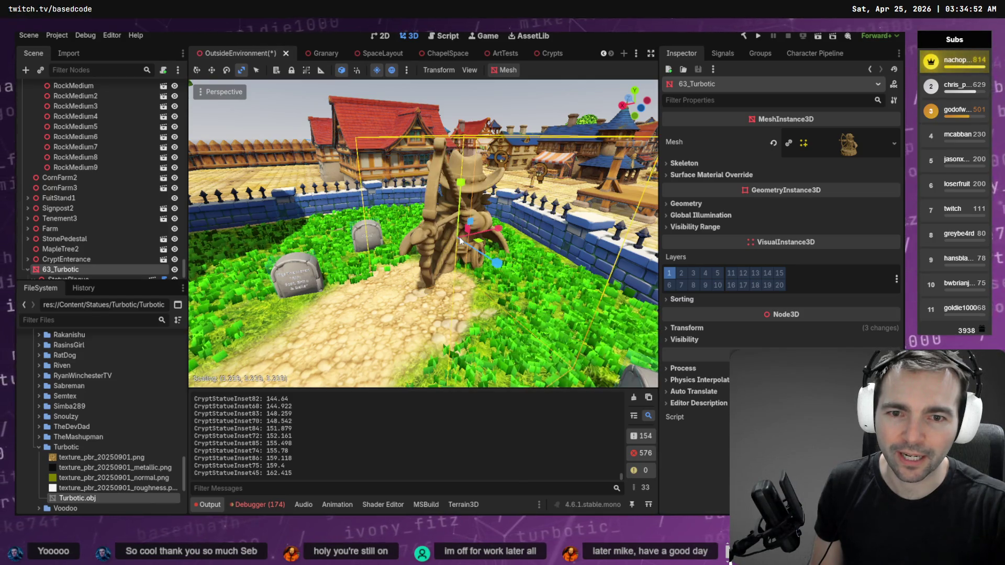
click(460, 240)
Lift the statue so its pedestal shows, rotate it about 120 degrees, and nudge it forward.
key(w)
drag(461, 183, 466, 129)
key(e)
mouse_move(474, 210)
mouse_down()
mouse_move(442, 210)
mouse_move(466, 206)
mouse_move(467, 126)
mouse_move(463, 162)
mouse_up()
key(w)
scroll(463, 162, down, 3)
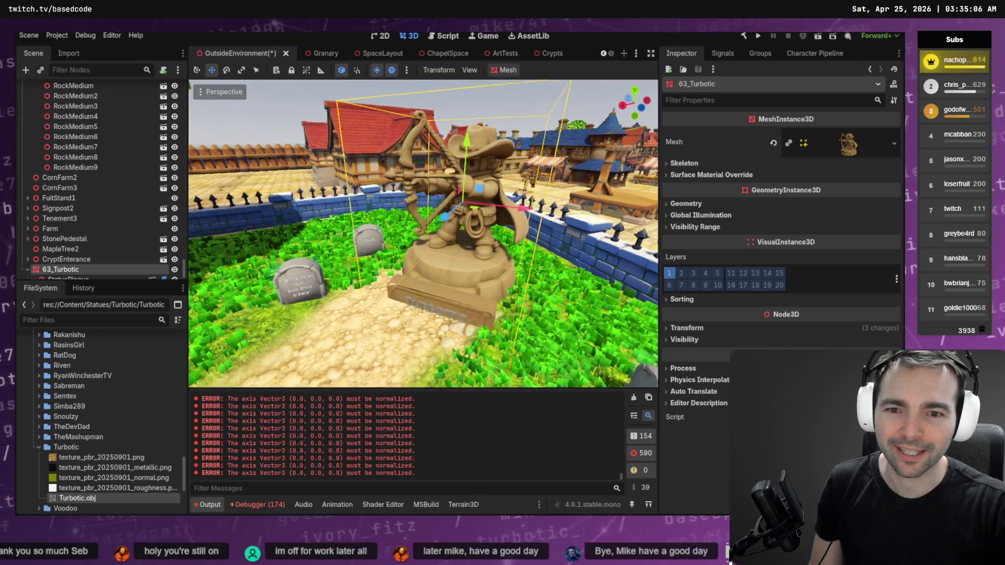
drag(482, 208, 537, 173)
click(538, 173)
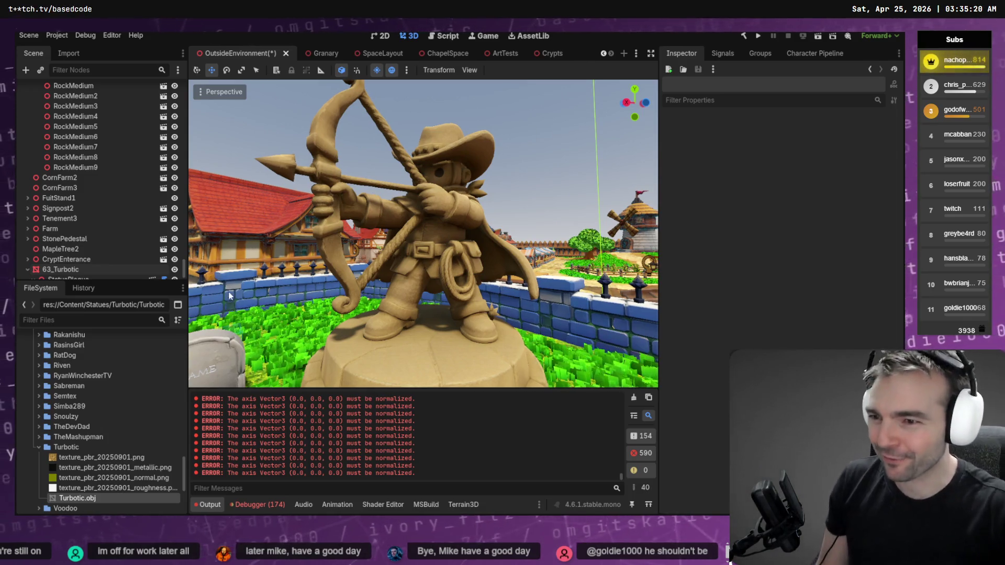
click(104, 262)
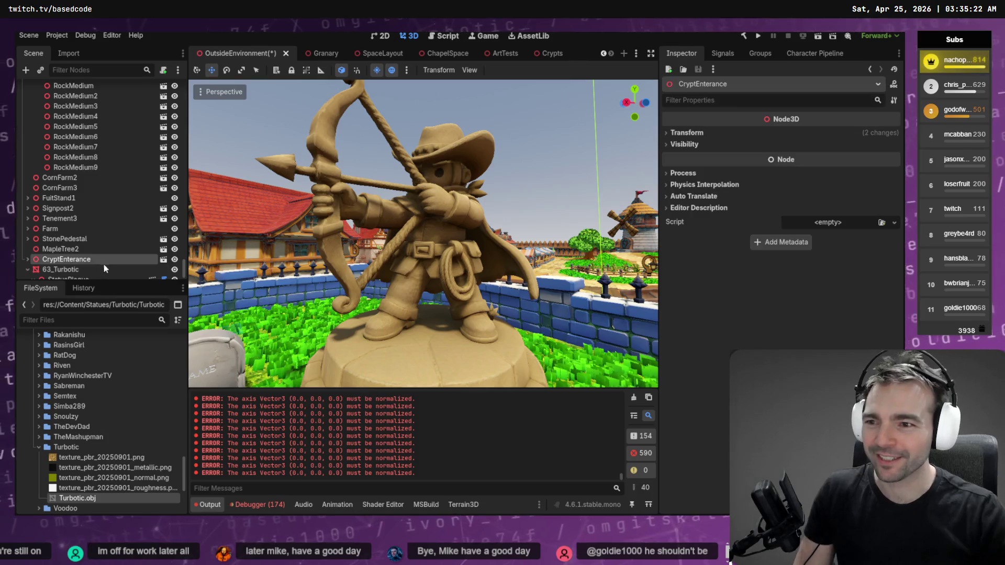
Delete the 63_Turbotic node and its children, then switch to the Codex terminal.
click(99, 267)
key(Delete)
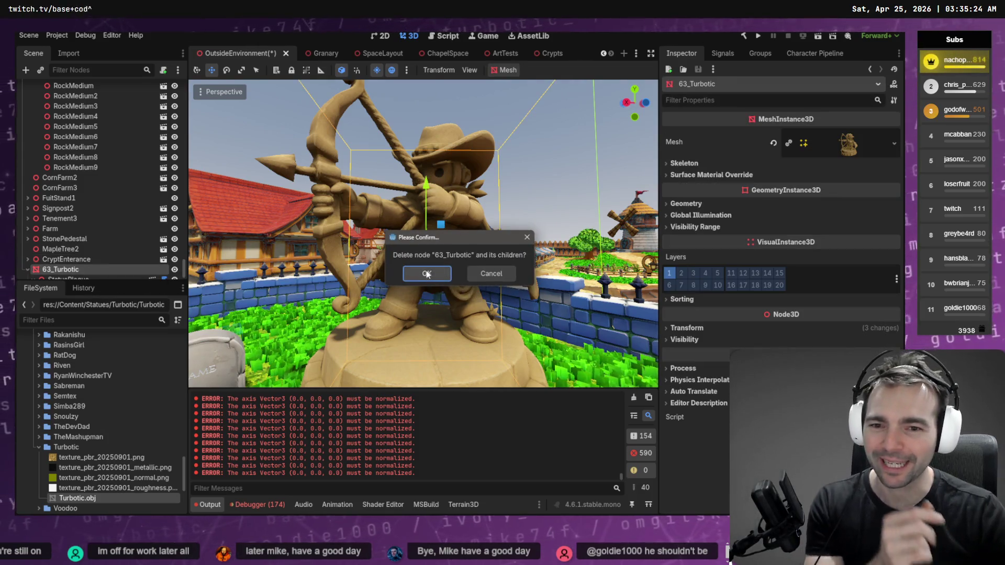
click(427, 273)
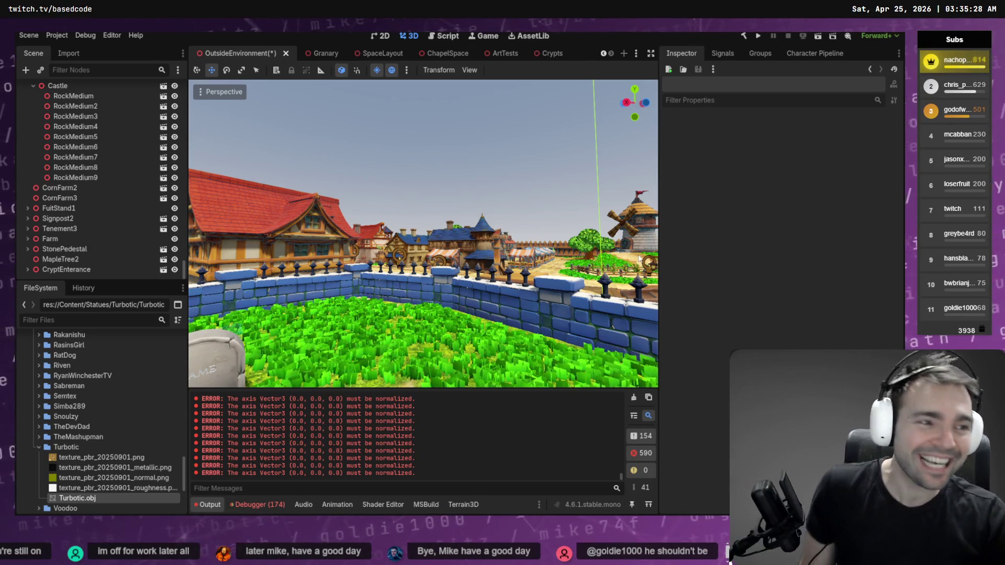
key(alt+Tab)
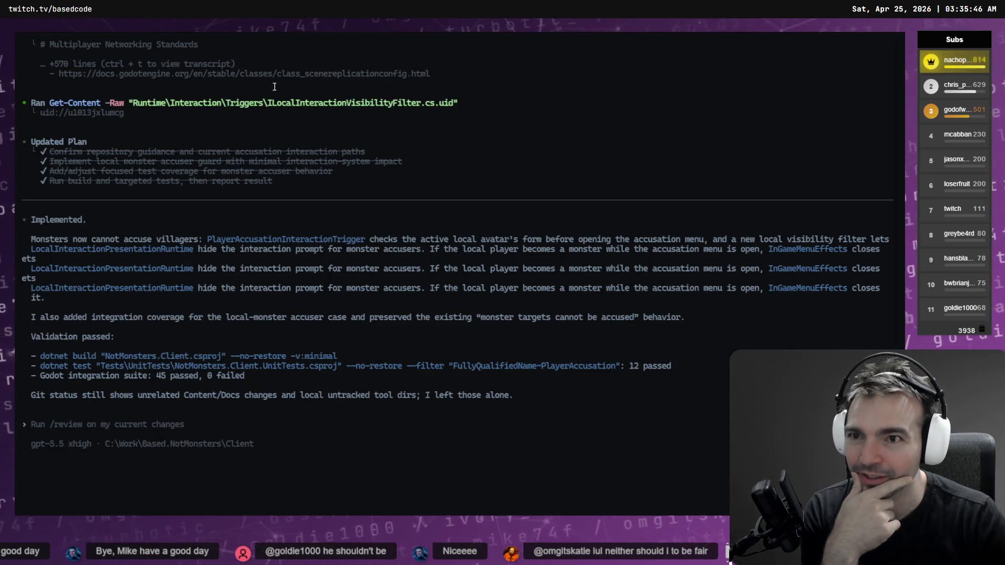
Review the still-running Codex session's transcript, then switch to the Hunyuan 3D axe in the browser.
key(ctrl+Tab)
key(ctrl+Tab)
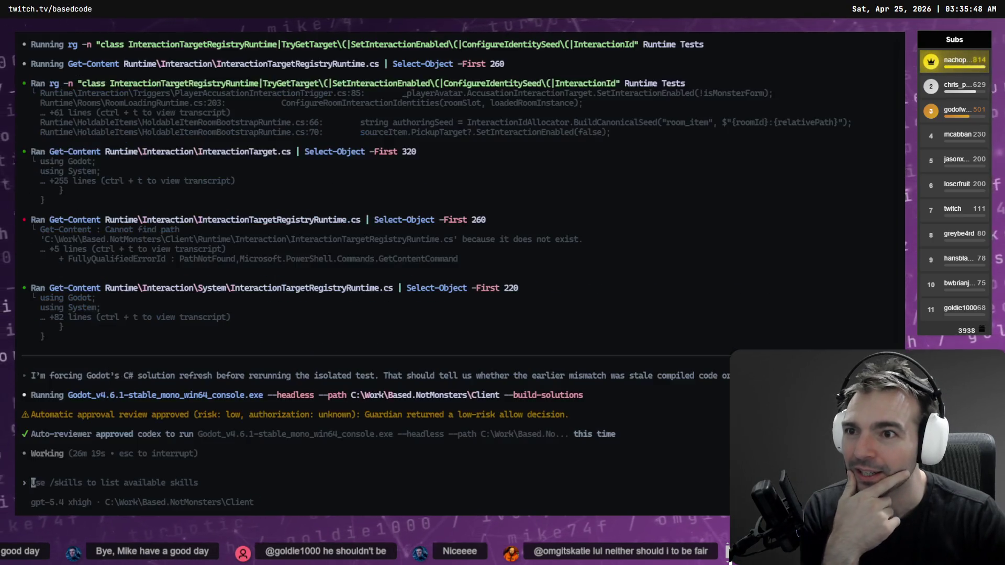
key(ctrl+Tab)
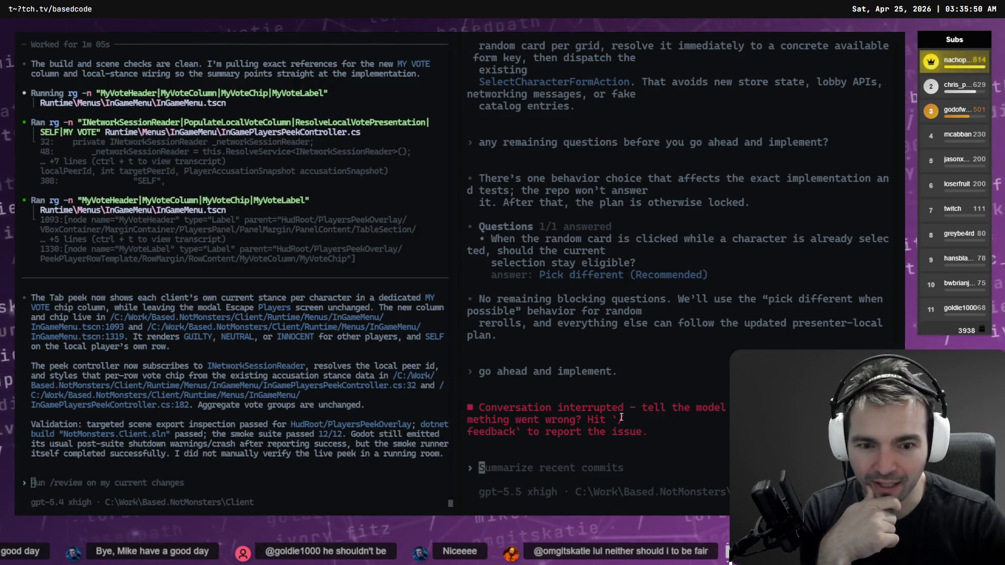
scroll(646, 321, up, 15)
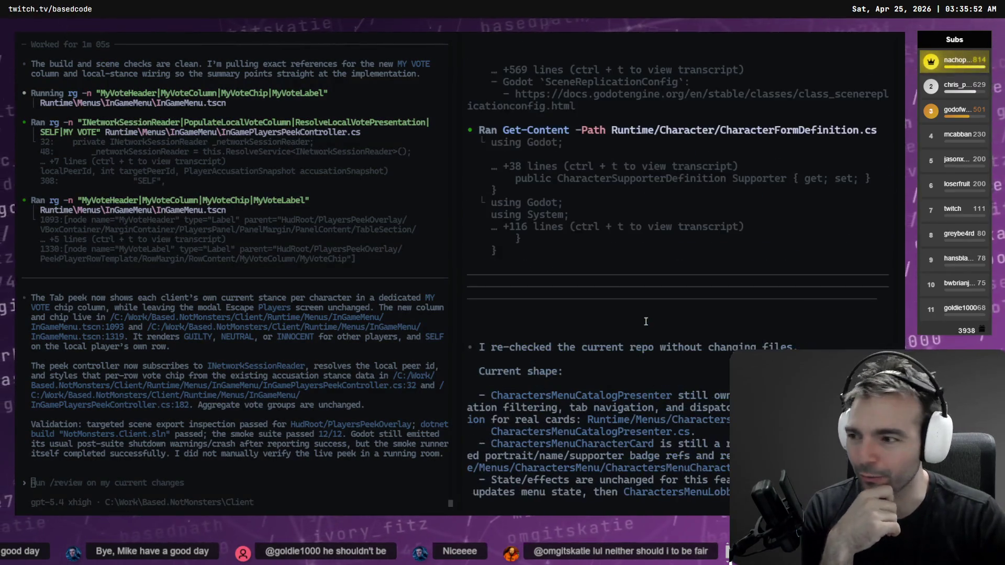
scroll(646, 321, down, 8)
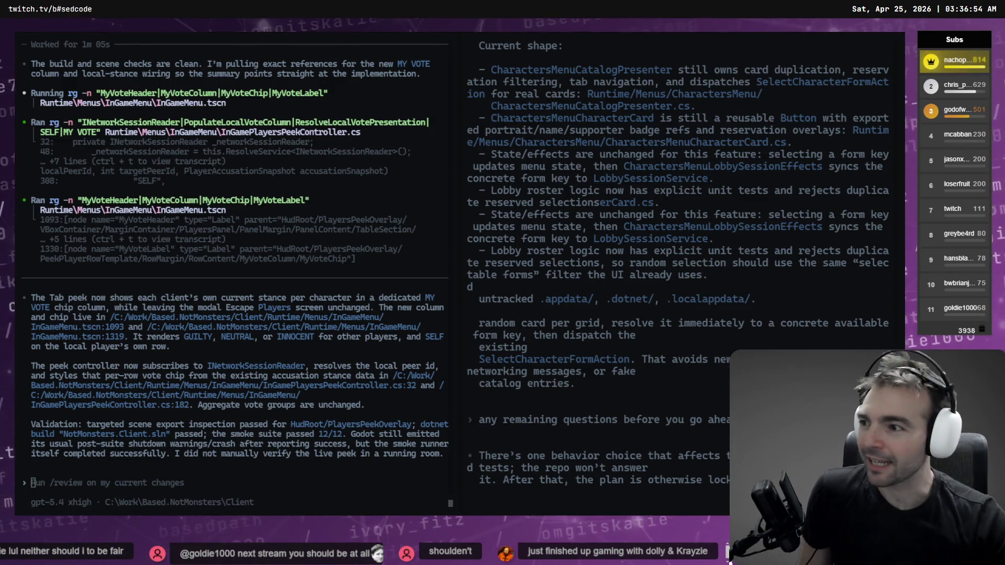
key(alt+Tab)
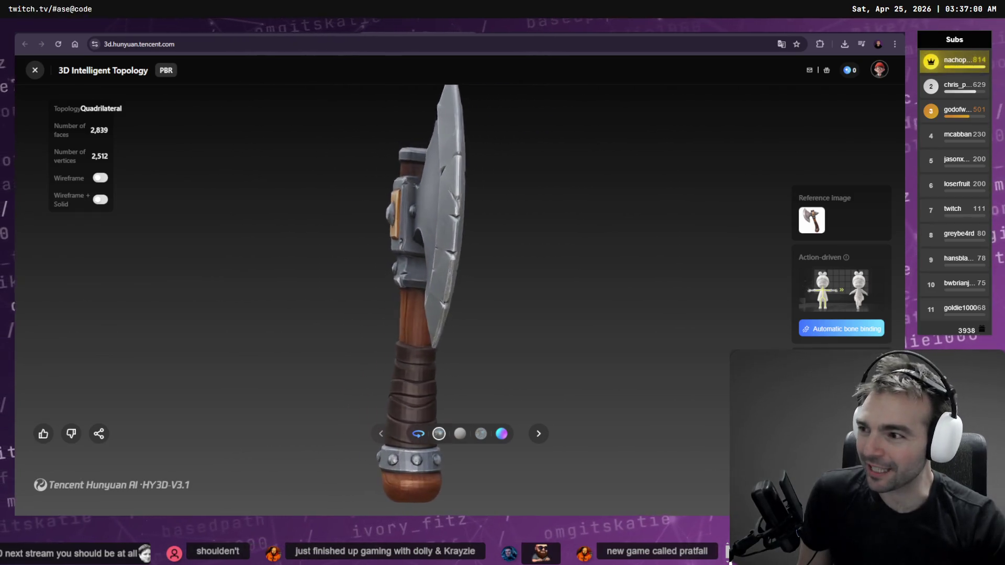
Cycle through the agent's review summary and the working agent session to the browser's new tab.
key(alt+Tab)
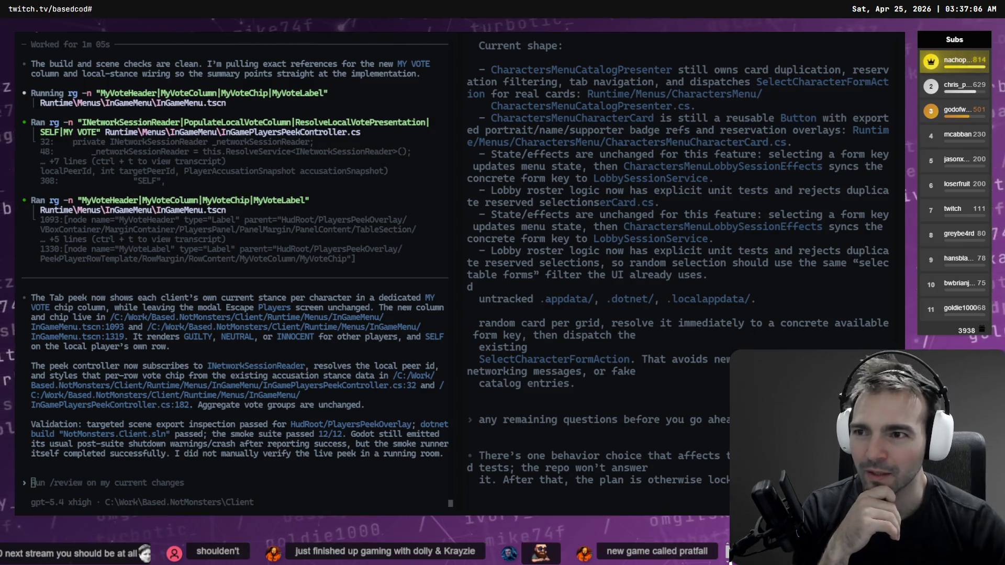
key(alt+Tab)
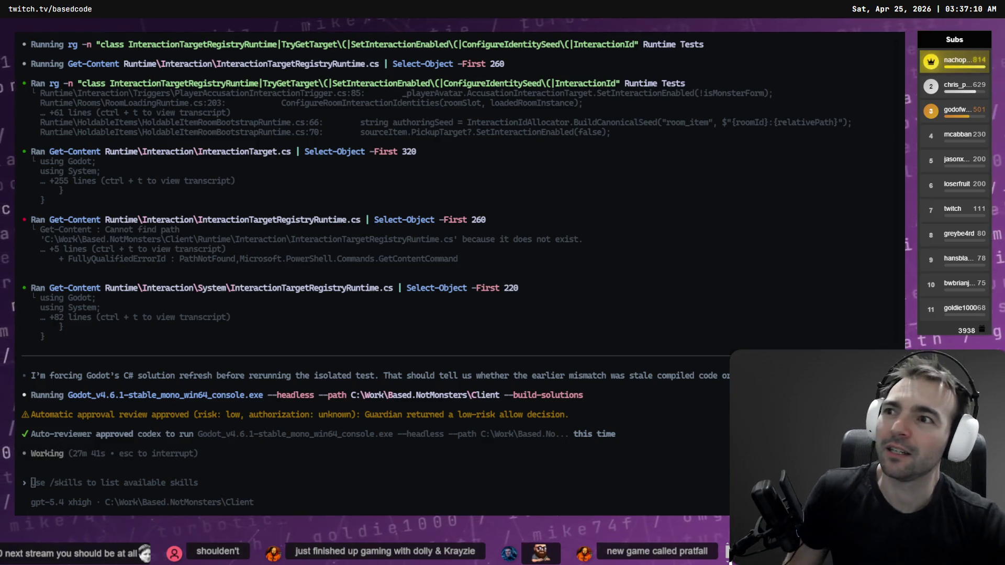
key(alt+Tab)
Open youtube.com and search for 'pratfall'.
text(youtube)
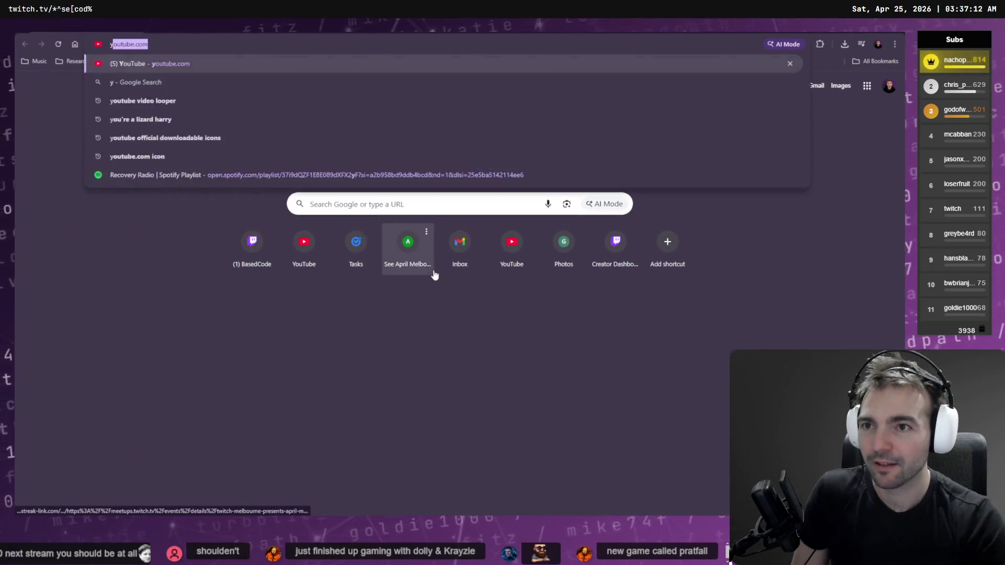
key(Return)
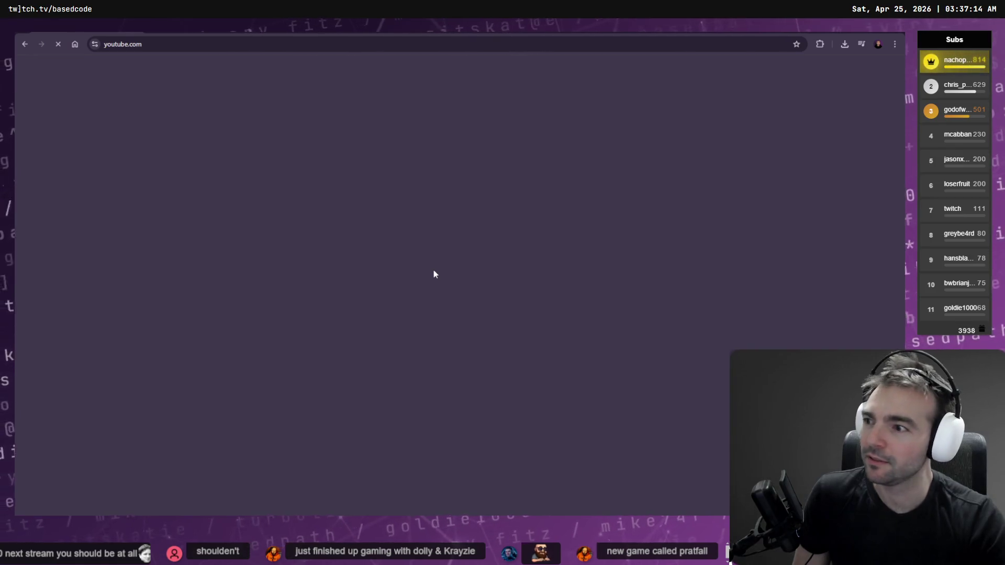
key(slash)
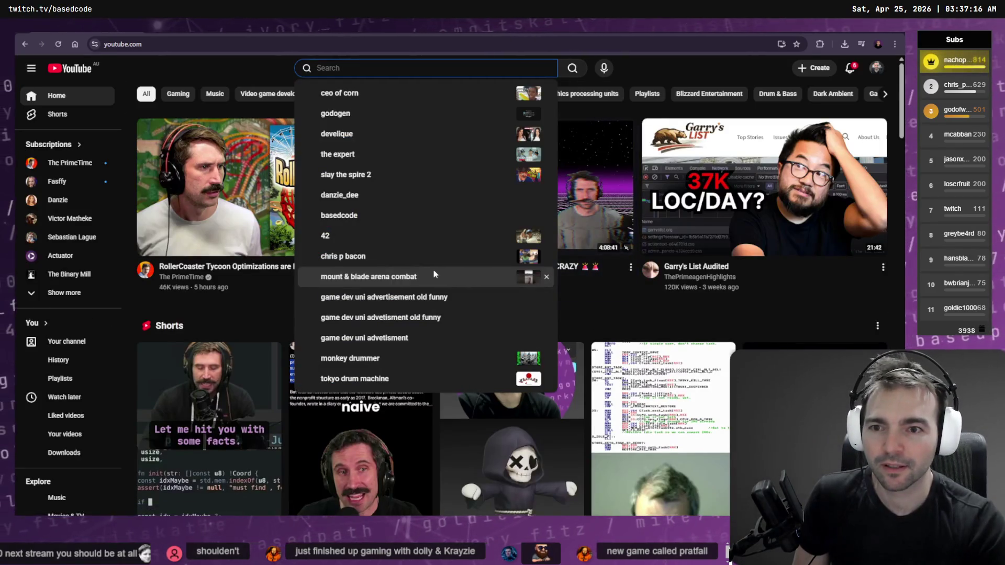
text(pratfall)
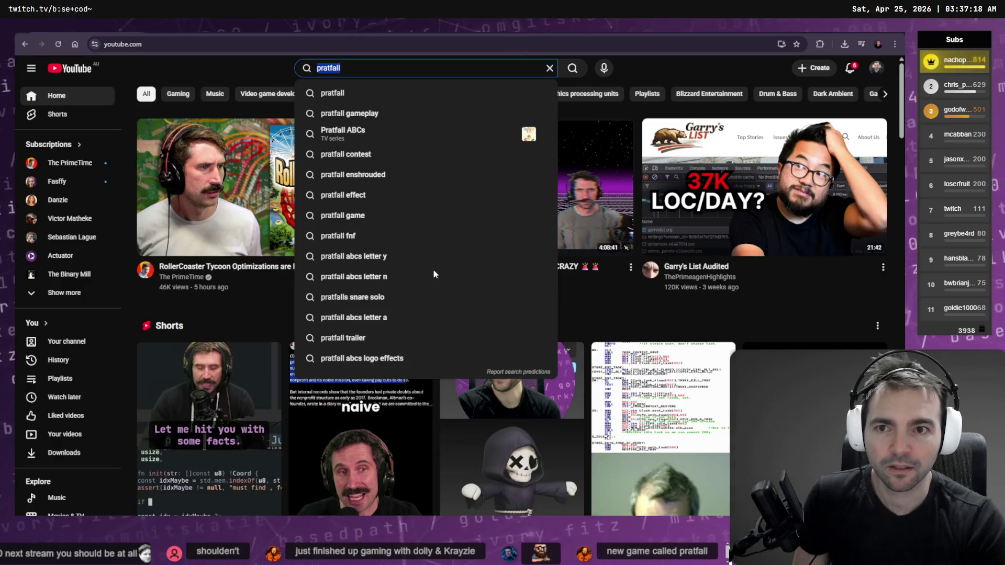
key(ctrl+a)
key(ctrl+c)
scroll(437, 271, down, 3)
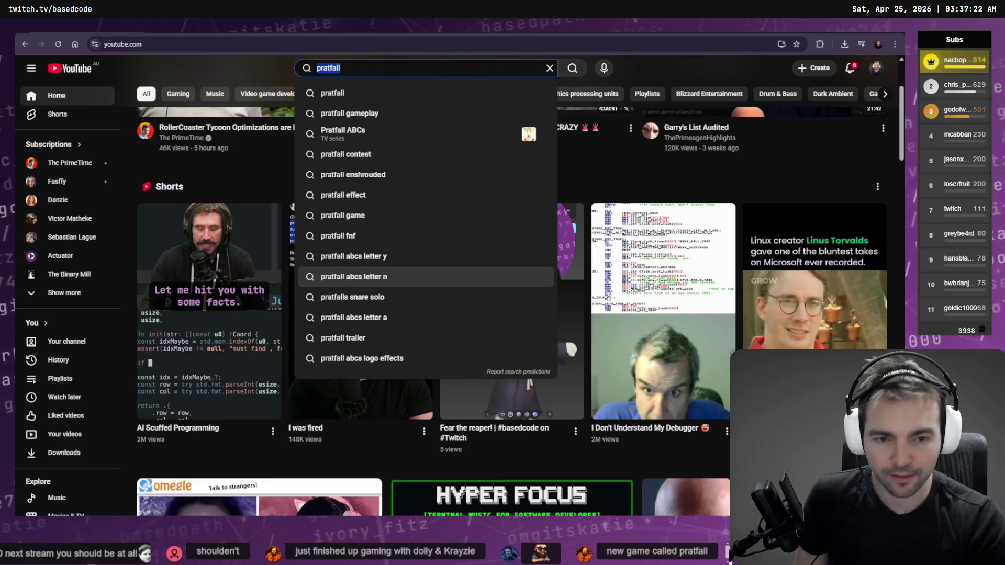
In the other Chrome profile, Google 'pratfall', enter the Family View PIN, and play the trailer full screen.
key(ctrl+shift+m)
key(Return)
key(ctrl+t)
key(ctrl+v)
key(Return)
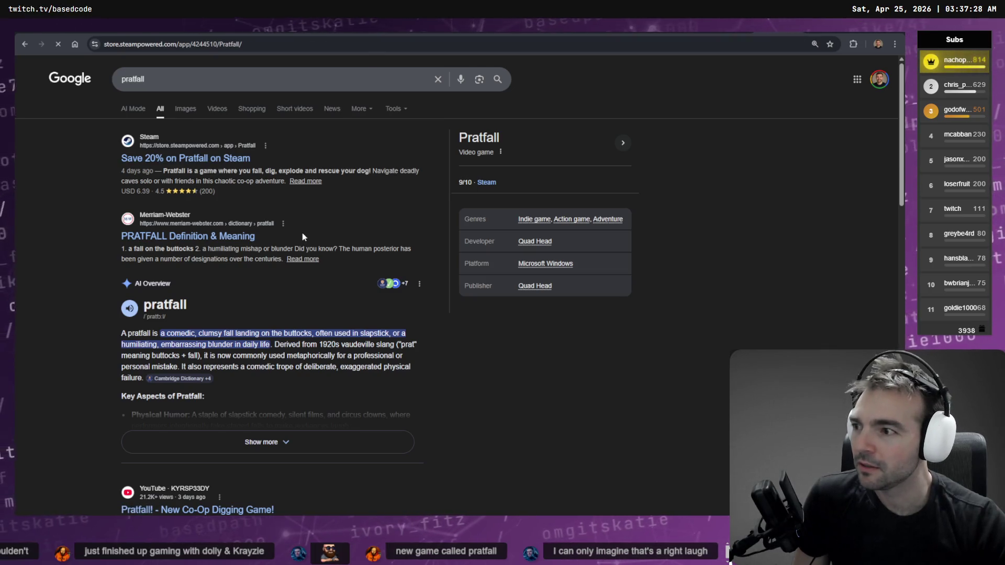
text(1234)
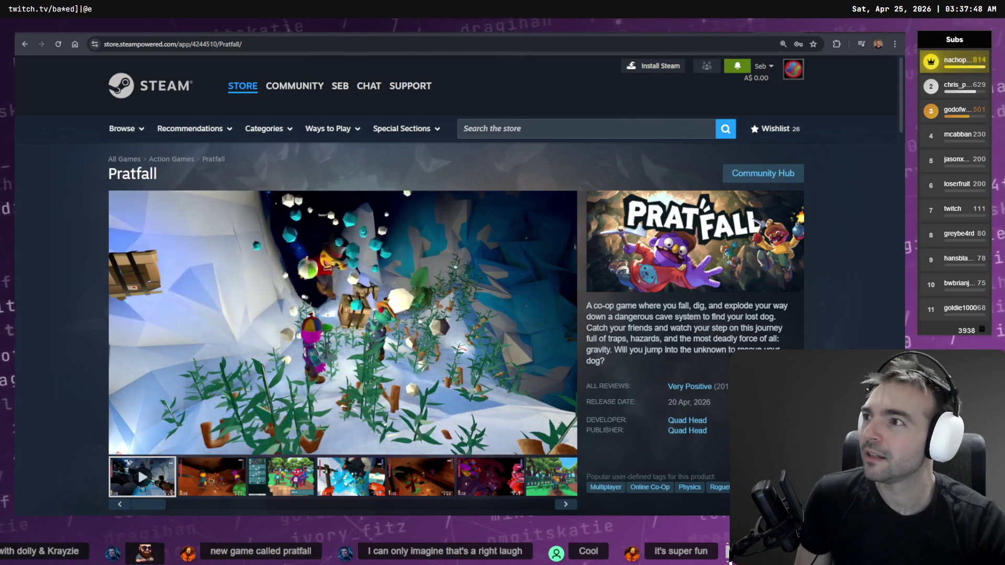
click(563, 443)
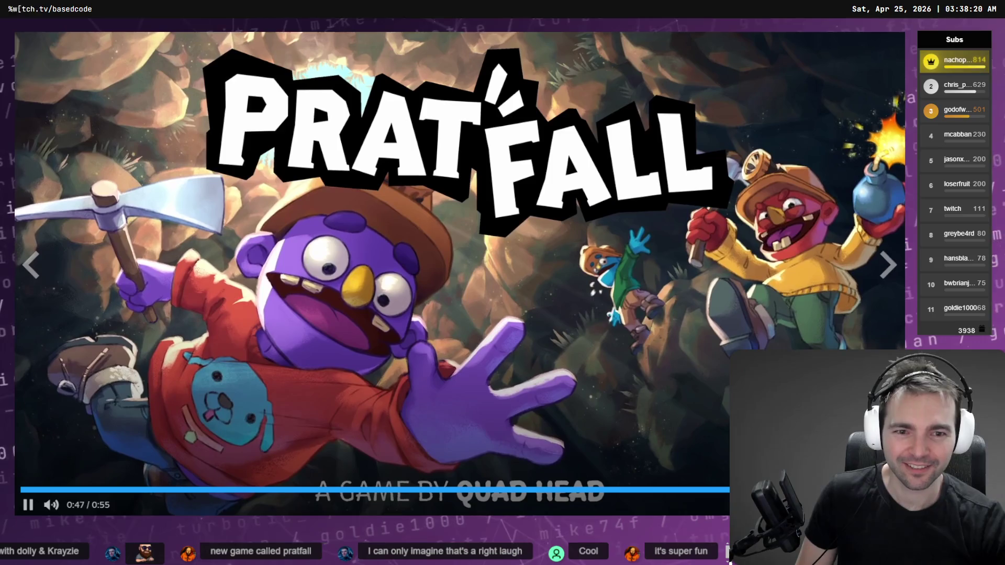
Exit the full-screen Pratfall trailer, view the battle axe image tab, and start a new tab.
key(Escape)
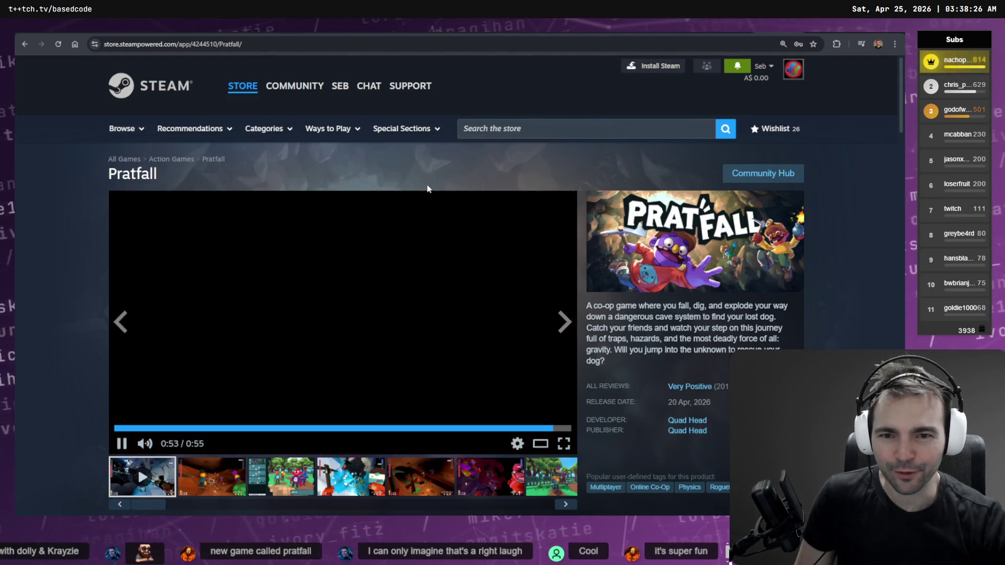
key(ctrl+Tab)
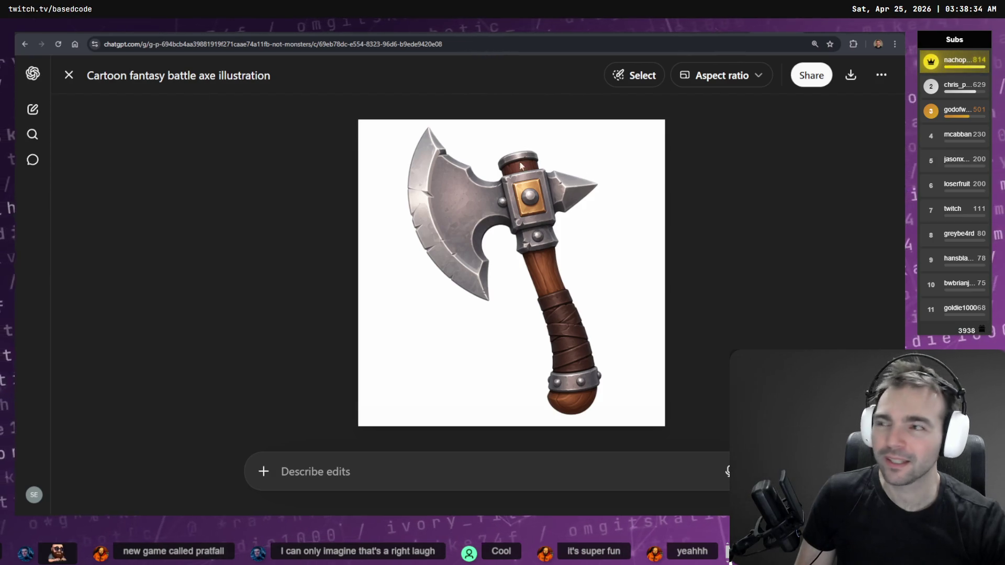
key(ctrl+t)
Google 'marching cubes', expand the AI overview, and open the Mesh from Math video.
text(march)
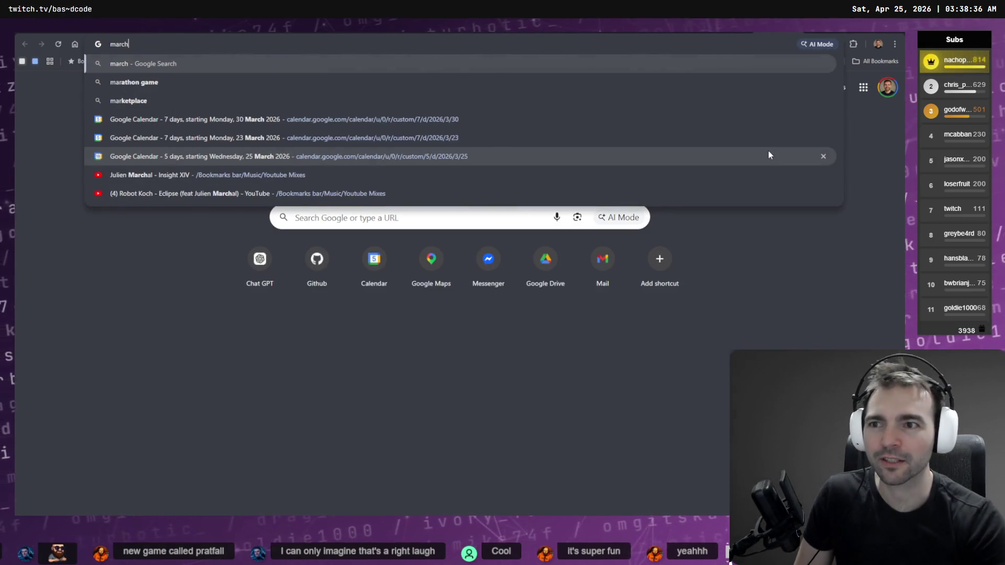
text(ing cubes)
key(Return)
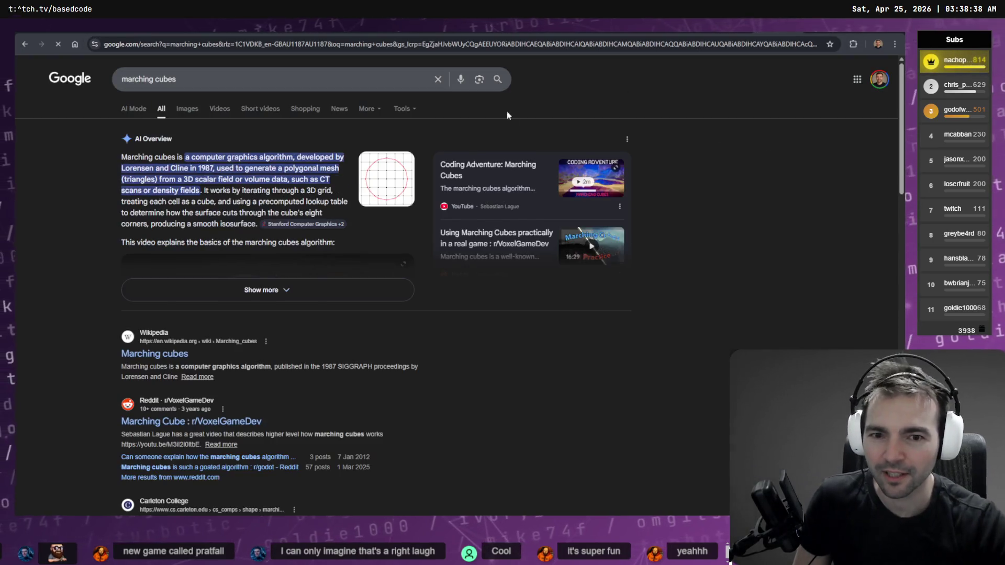
click(390, 292)
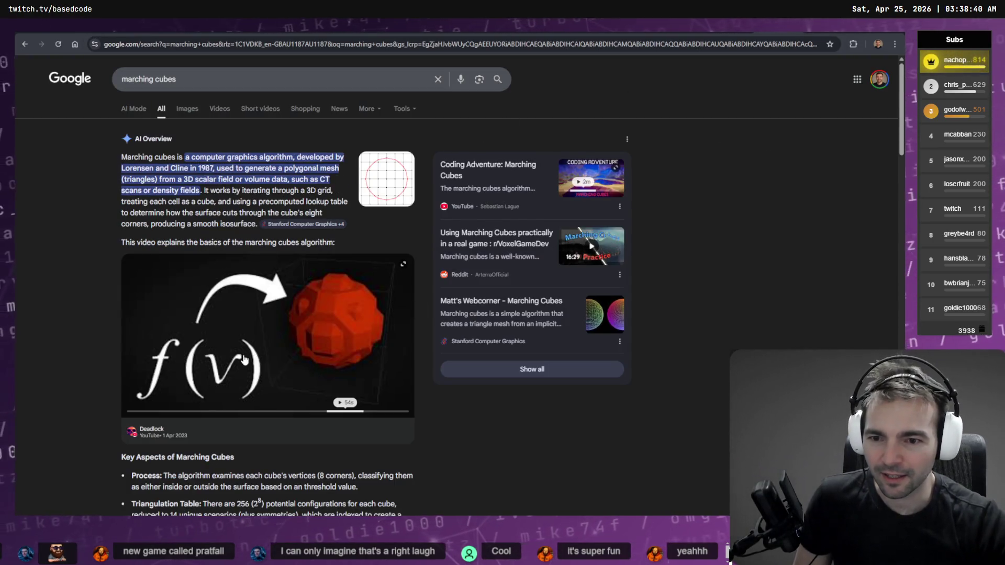
click(257, 372)
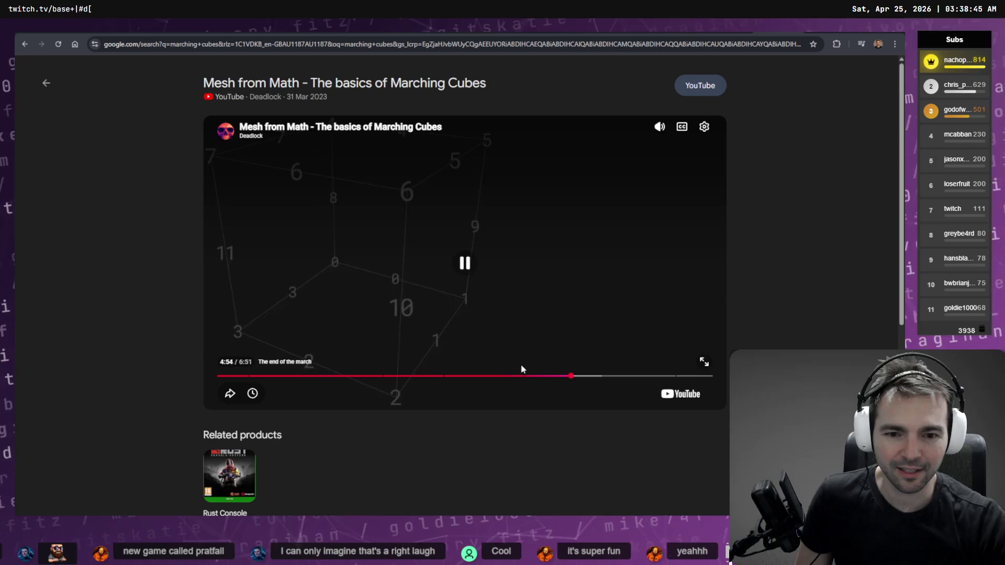
Scrub through the marching cubes video, watch it full screen, then return to the other tab.
click(519, 376)
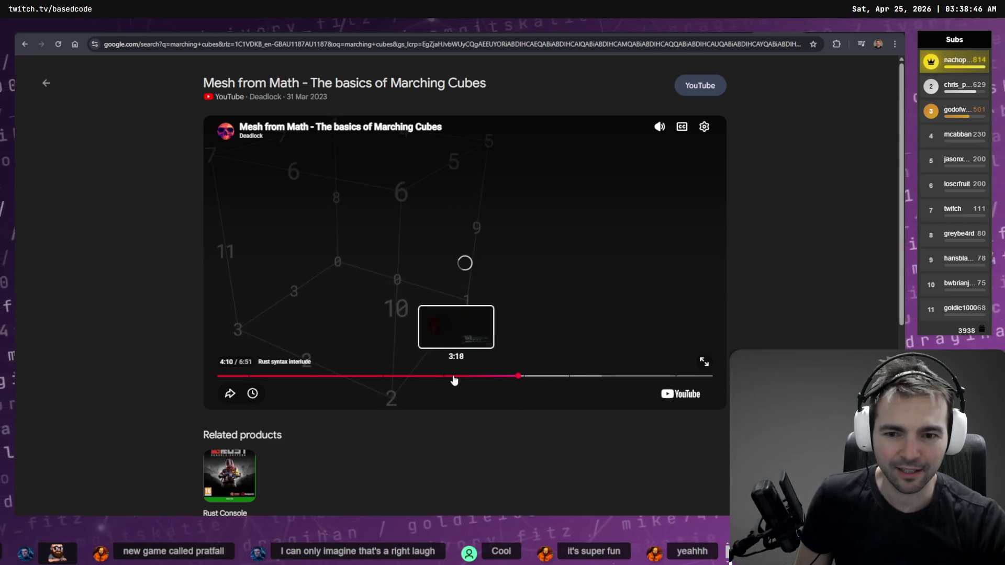
mouse_move(606, 382)
mouse_down()
mouse_move(257, 364)
mouse_move(347, 350)
mouse_move(652, 359)
mouse_move(621, 369)
mouse_up()
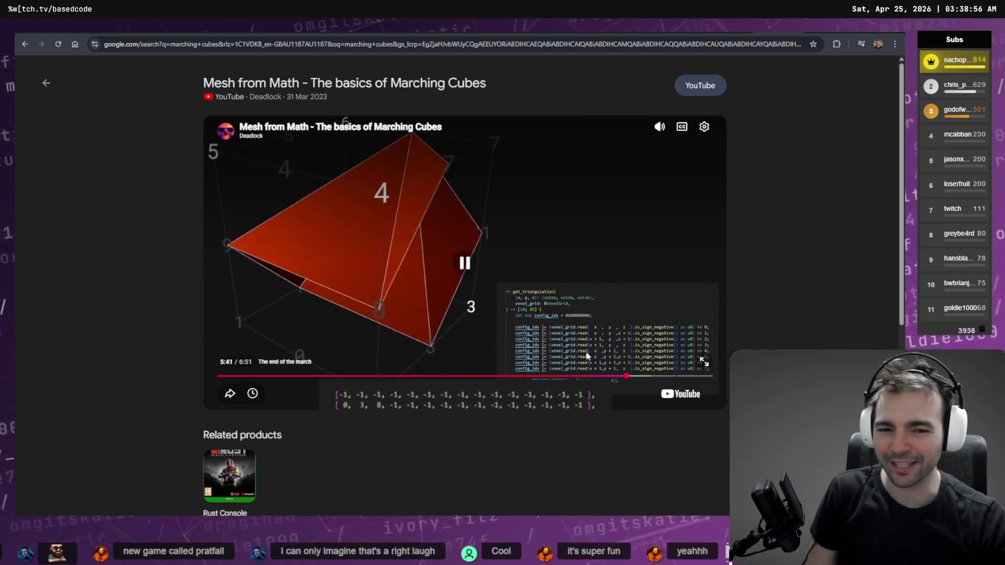
click(705, 362)
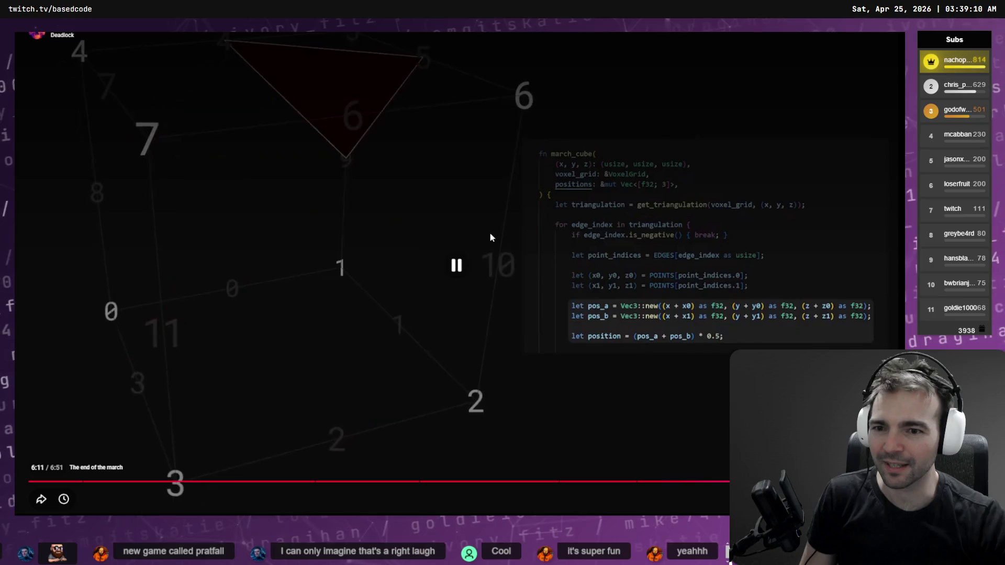
key(Escape)
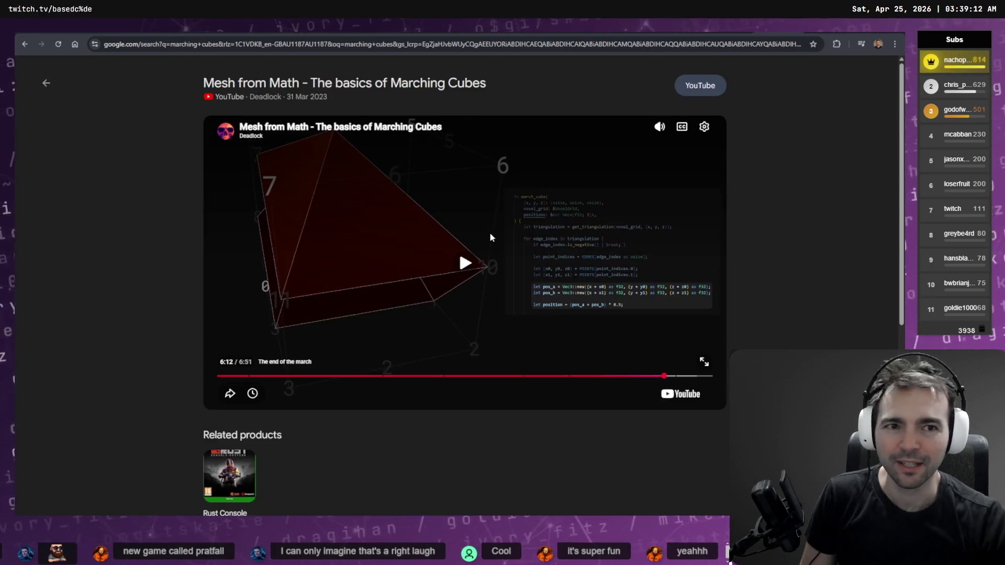
key(ctrl+Tab)
key(ctrl+Tab)
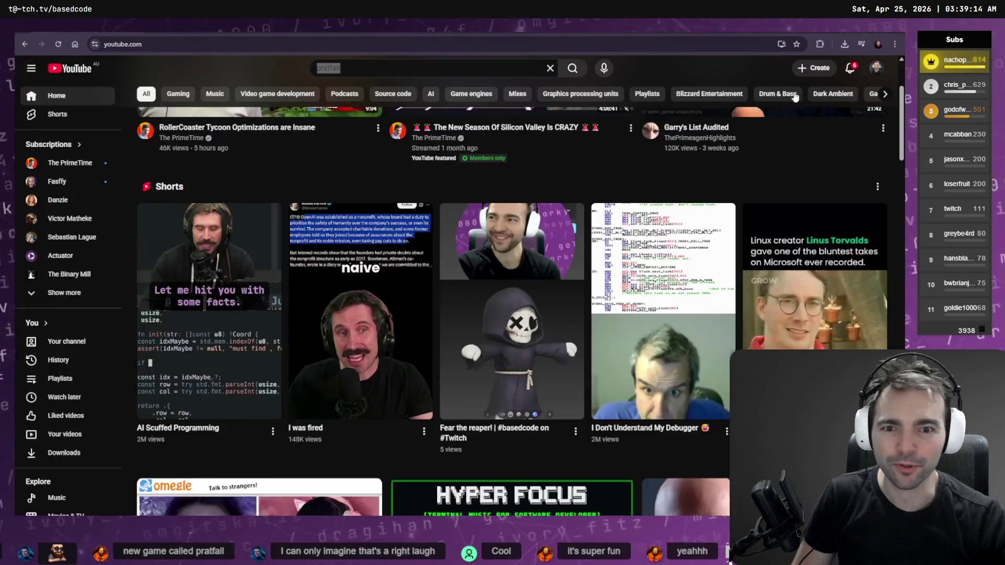
Search YouTube for 'pratfall trailer', scroll the results, and return to the Codex session.
text(trailer)
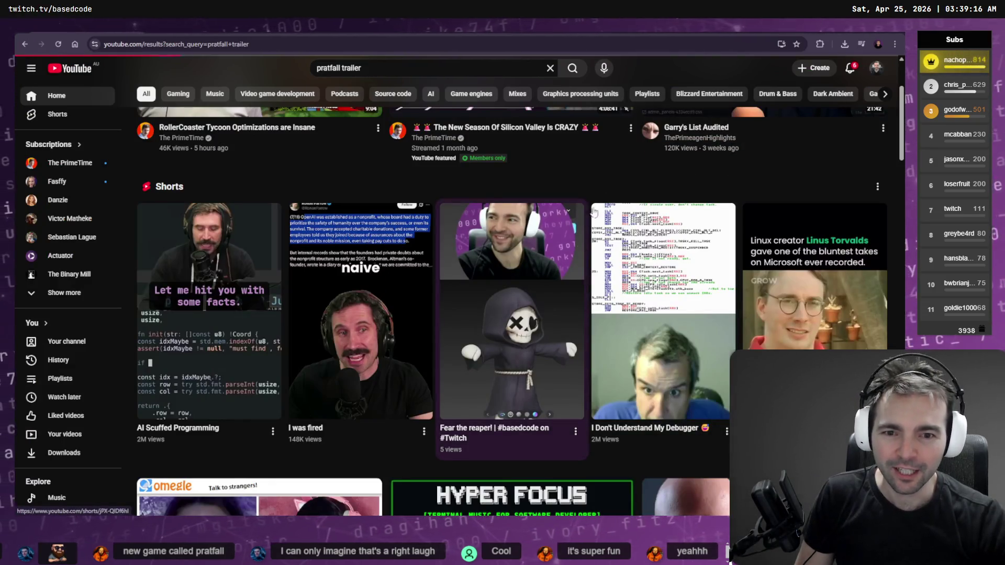
key(Return)
scroll(516, 211, down, 3)
scroll(516, 211, up, 3)
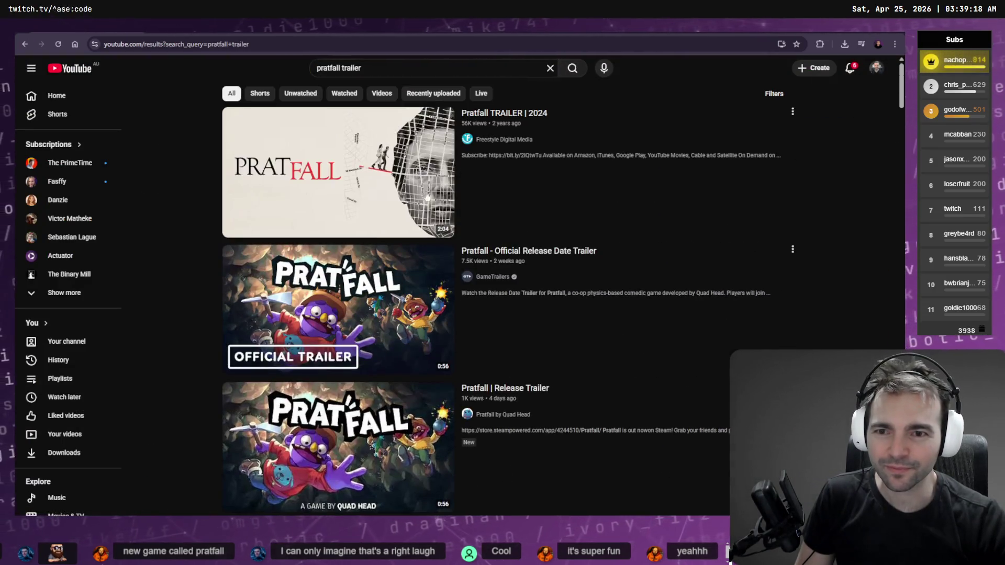
key(alt+Tab)
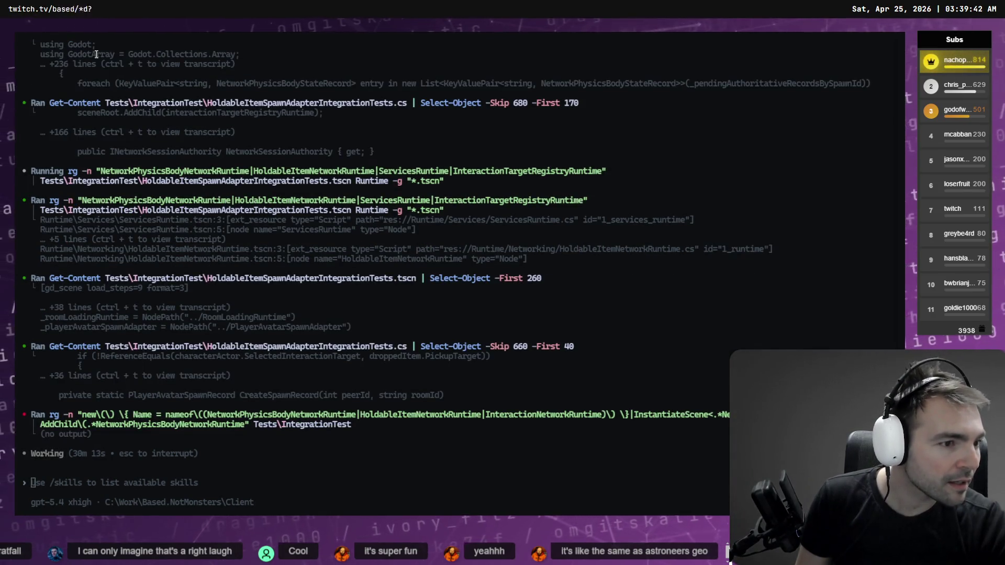
Dictate and submit a follow-up to Codex about the held item it needs.
key(alt+Tab)
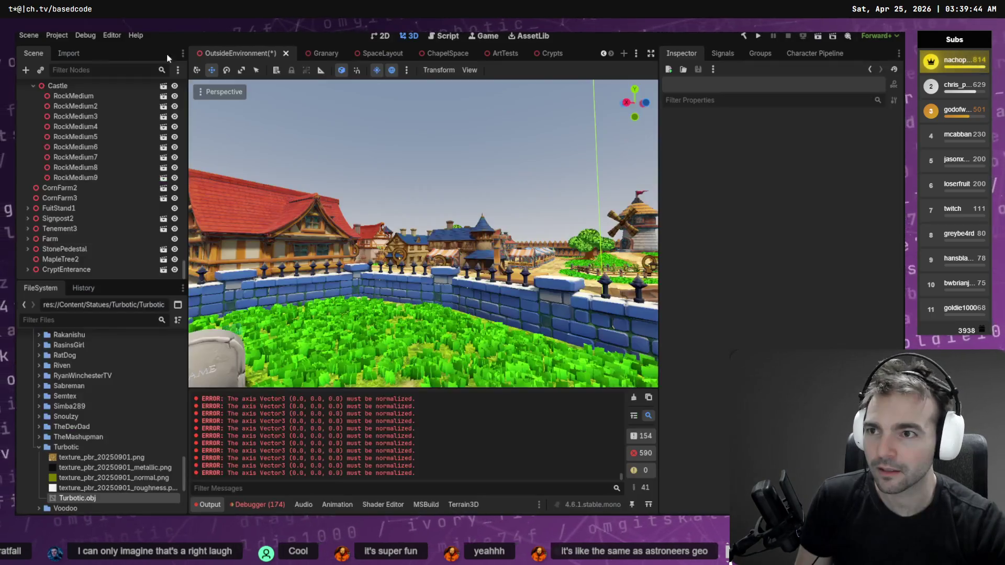
key(alt+Tab)
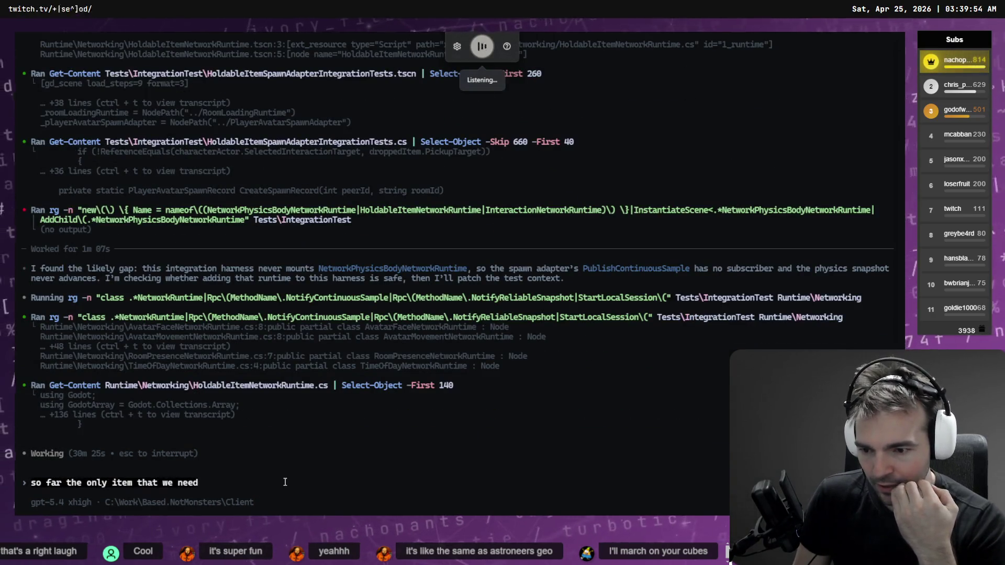
text(to)
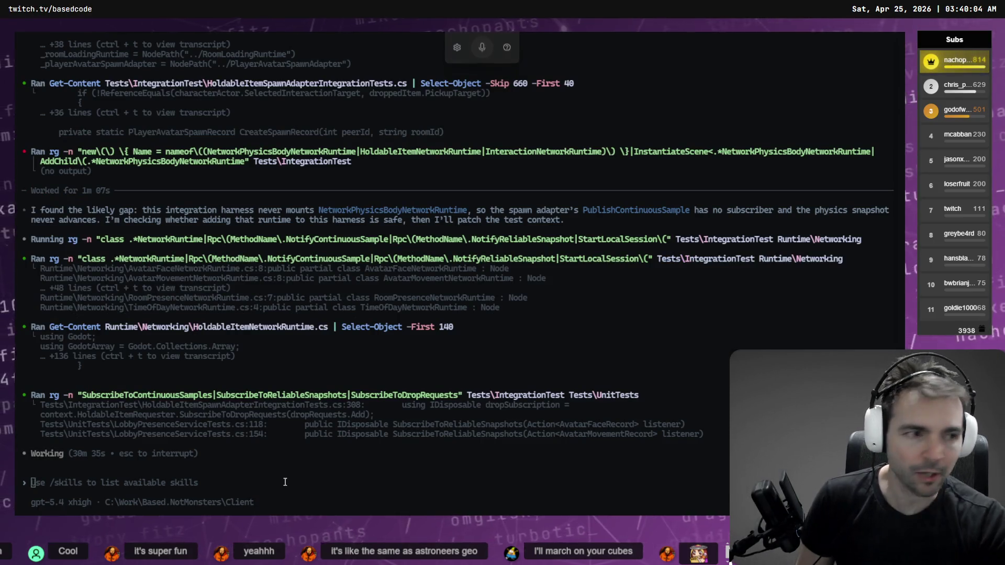
key(alt+Tab)
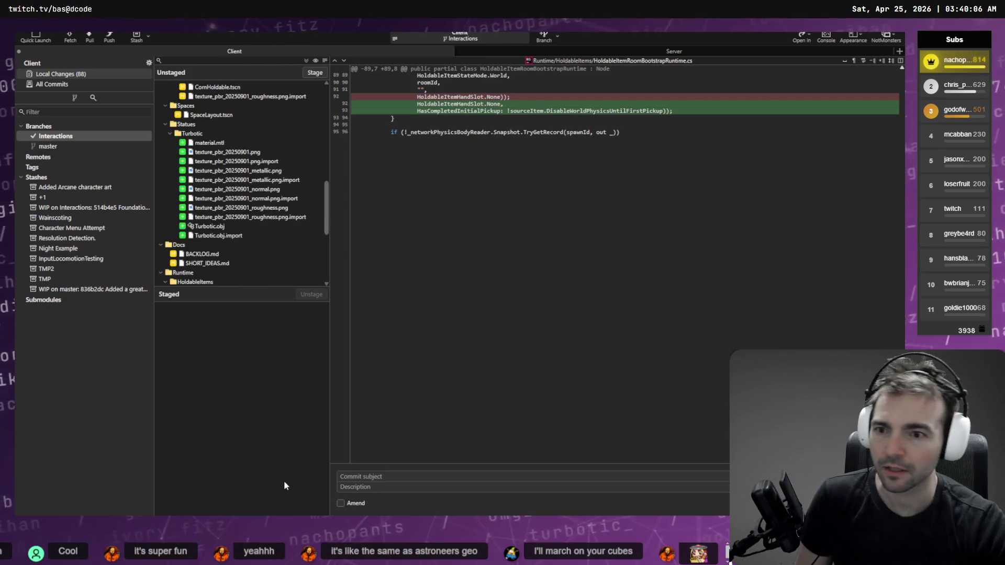
Review the unstaged diffs of CornPlant.fbx, CornHoldable.tscn and SpaceLayout.tscn.
scroll(288, 204, up, 1)
click(236, 143)
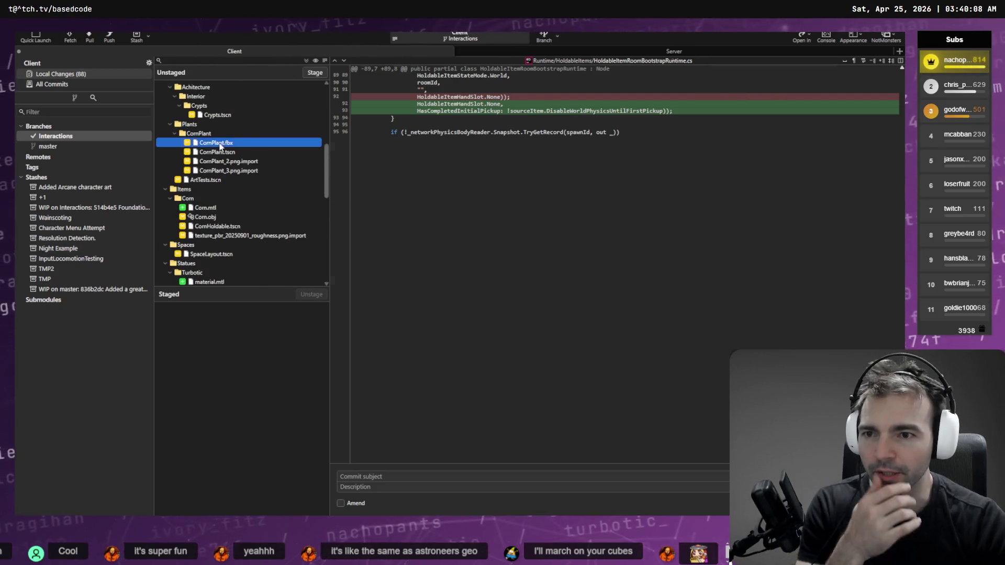
click(234, 226)
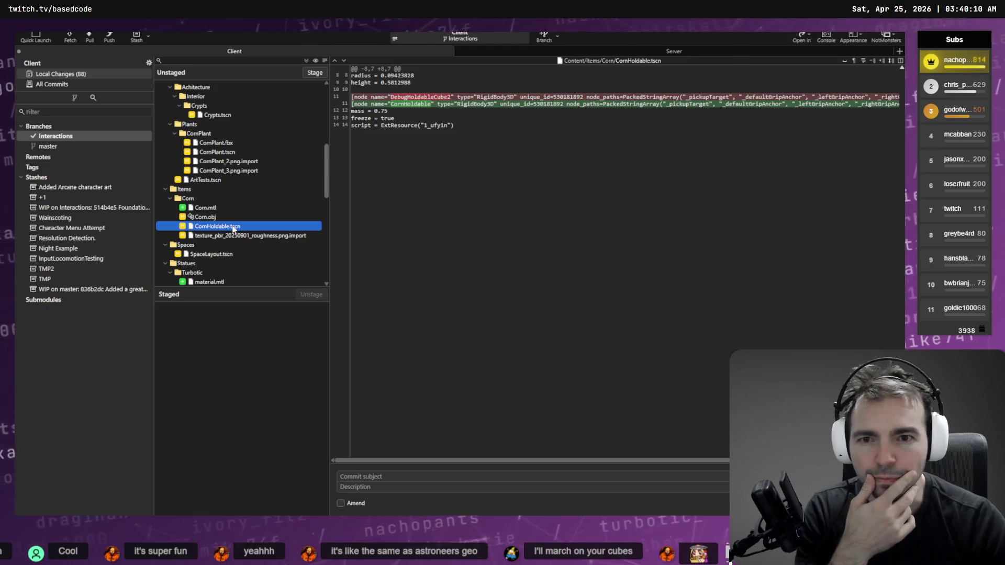
click(212, 255)
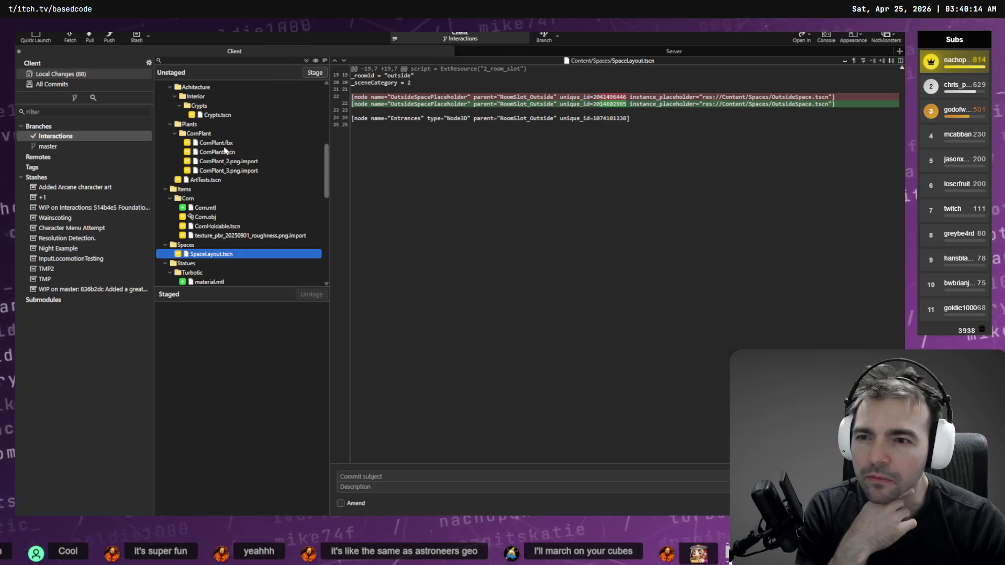
scroll(219, 131, up, 5)
scroll(226, 133, down, 7)
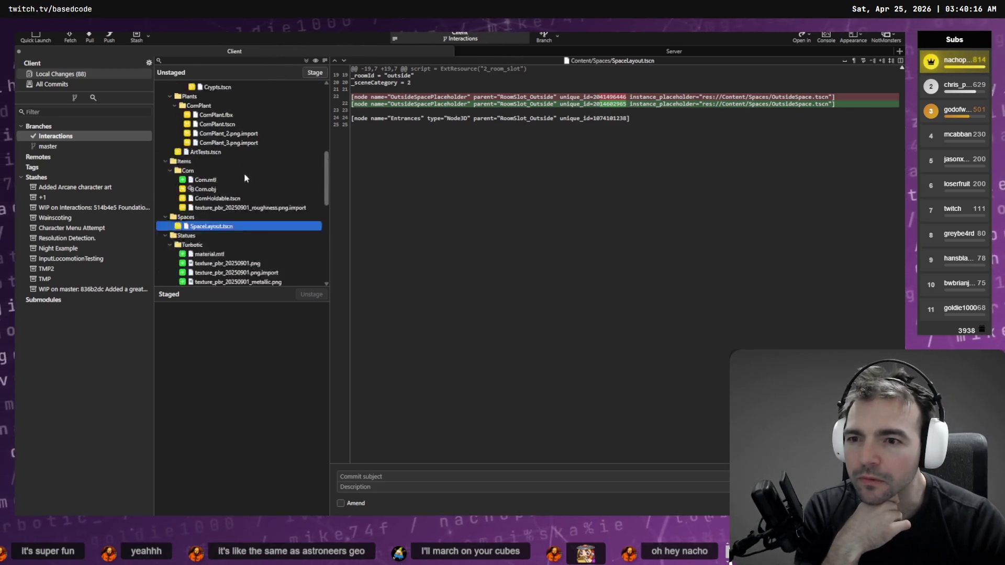
scroll(229, 137, up, 3)
Stage Crypts.tscn and the whole Statues/Turbotic folder.
click(241, 142)
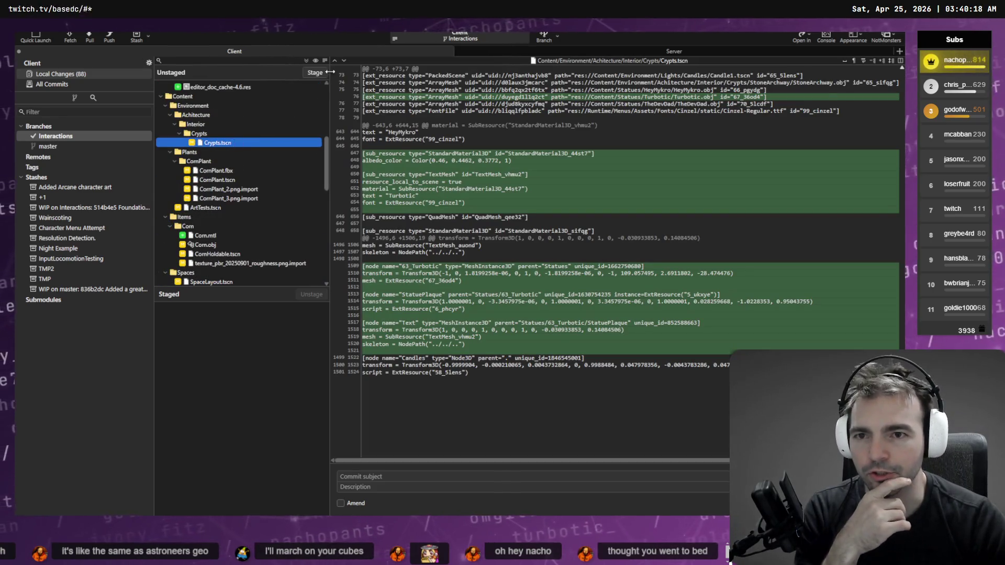
click(314, 73)
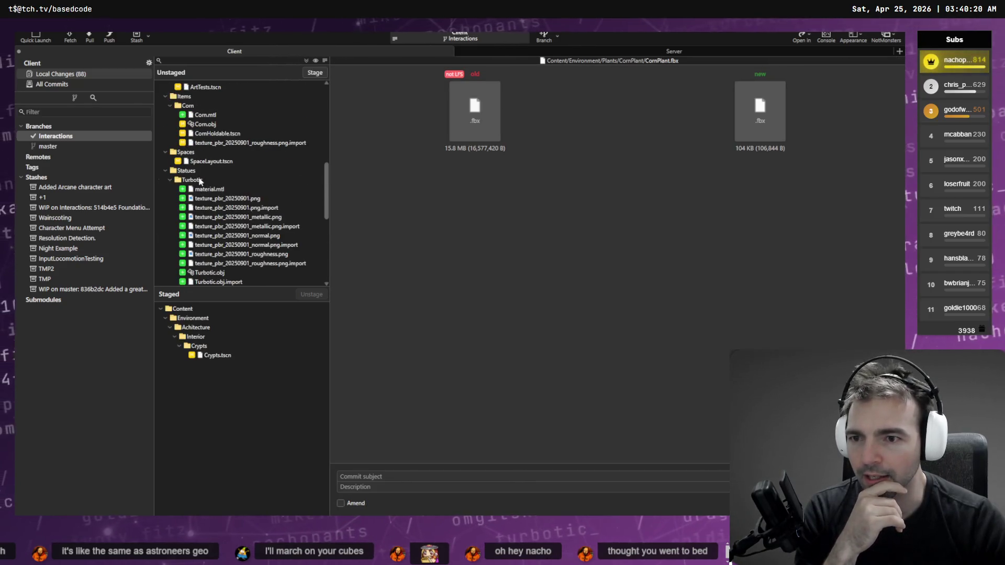
click(200, 180)
click(313, 76)
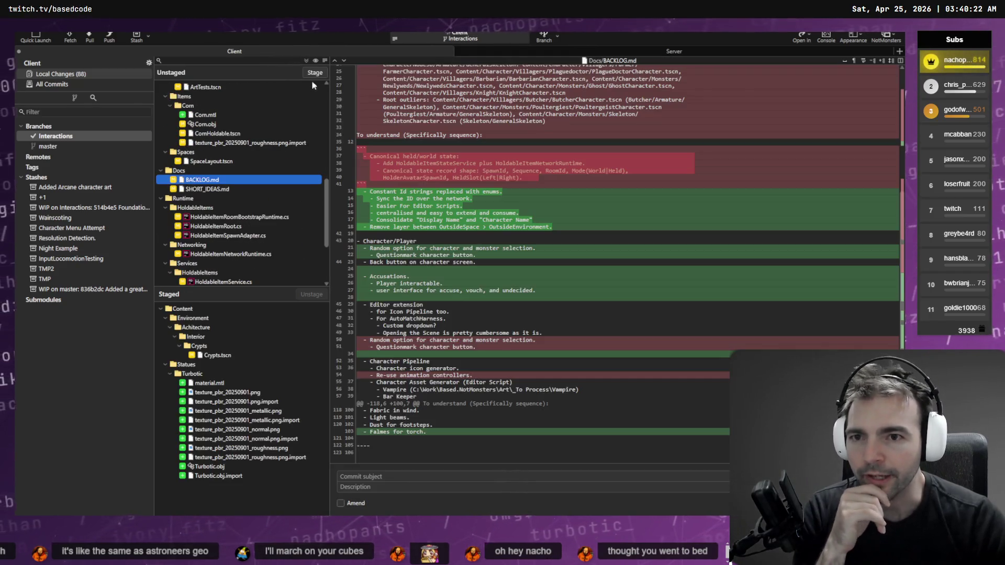
scroll(242, 263, down, 1)
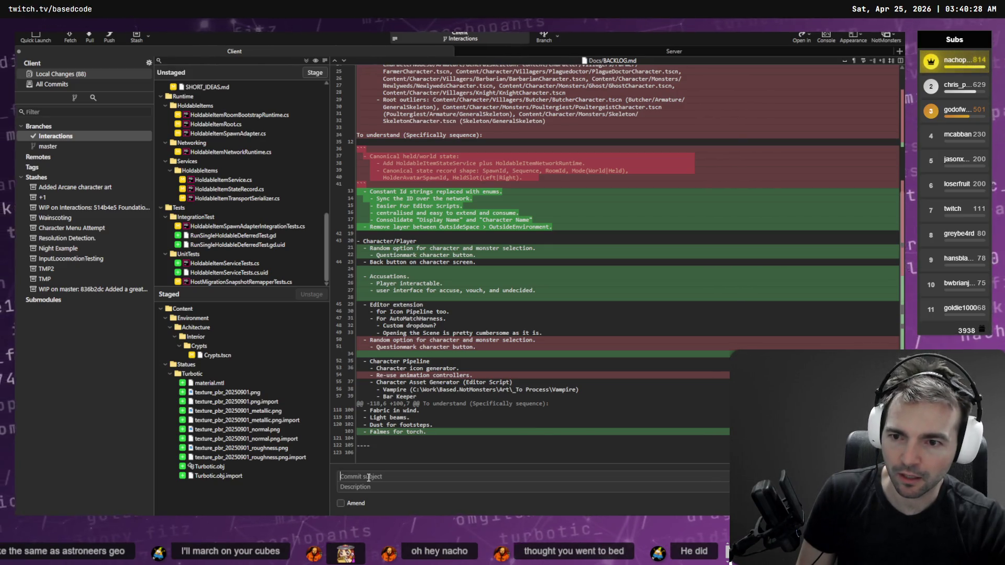
Dictate the commit message 'added turbo to the crypts' and end it with a period.
key(super+h)
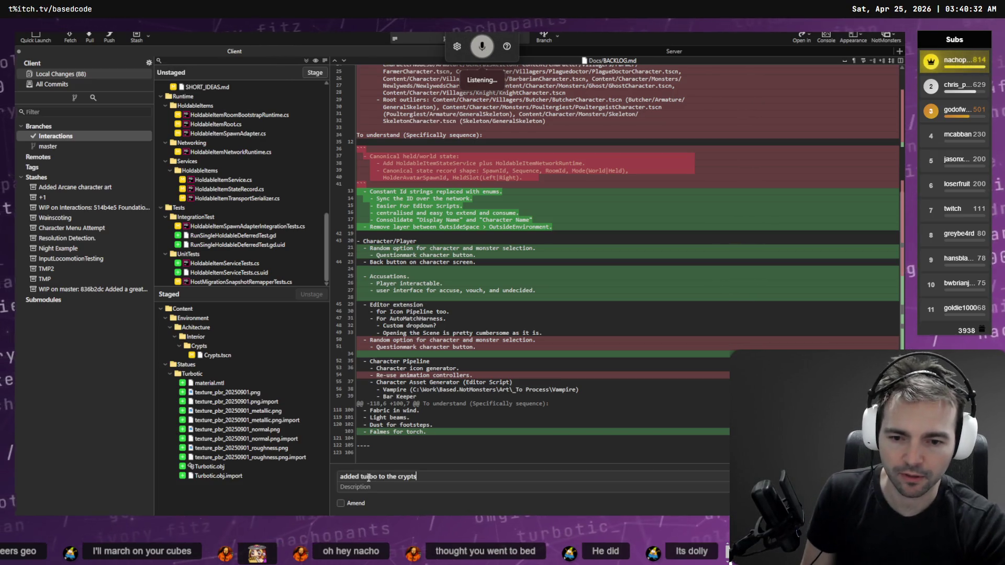
text(.)
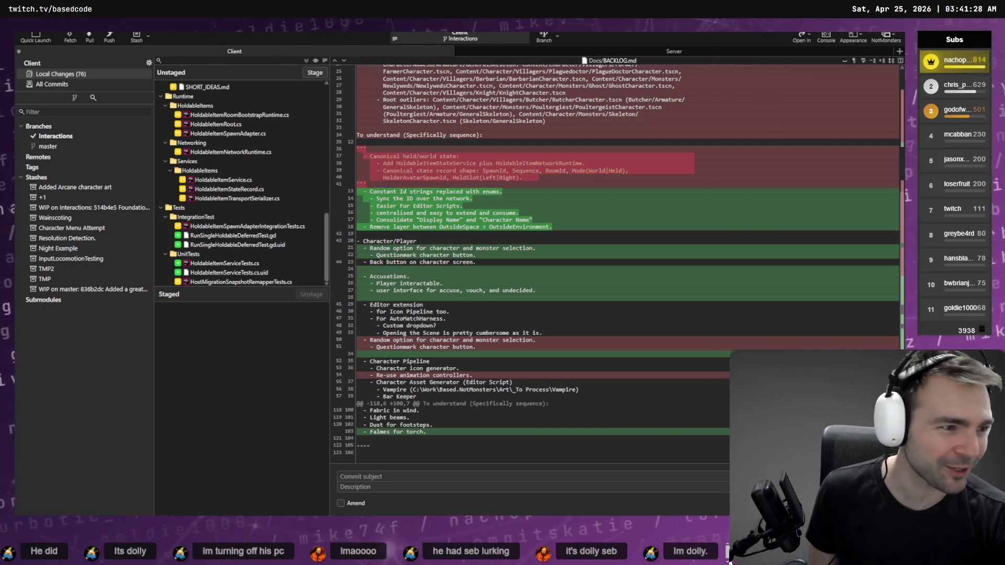
Close the OutsideEnvironment scene tab in Godot, choosing Don't Save.
key(alt+Tab)
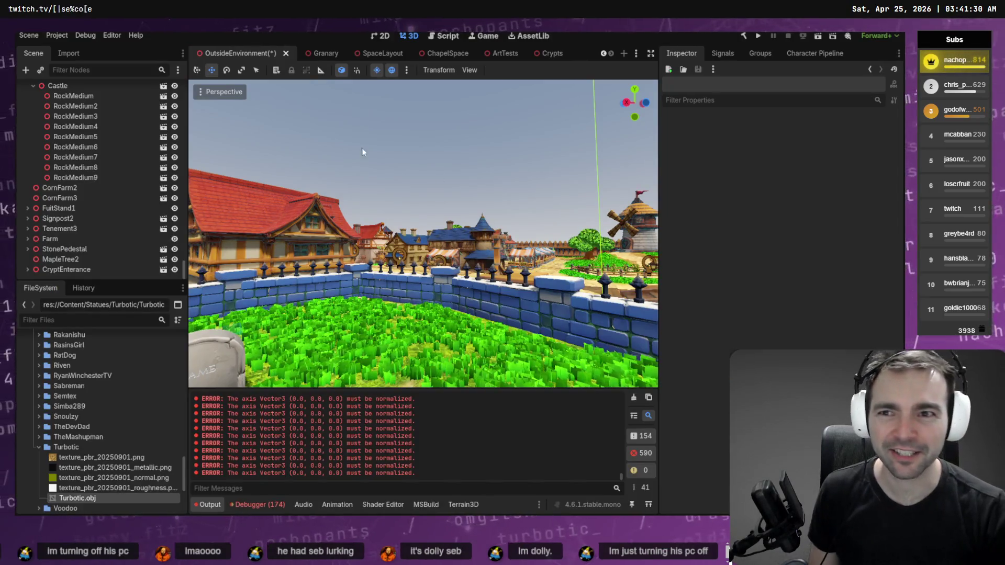
middle_click(251, 56)
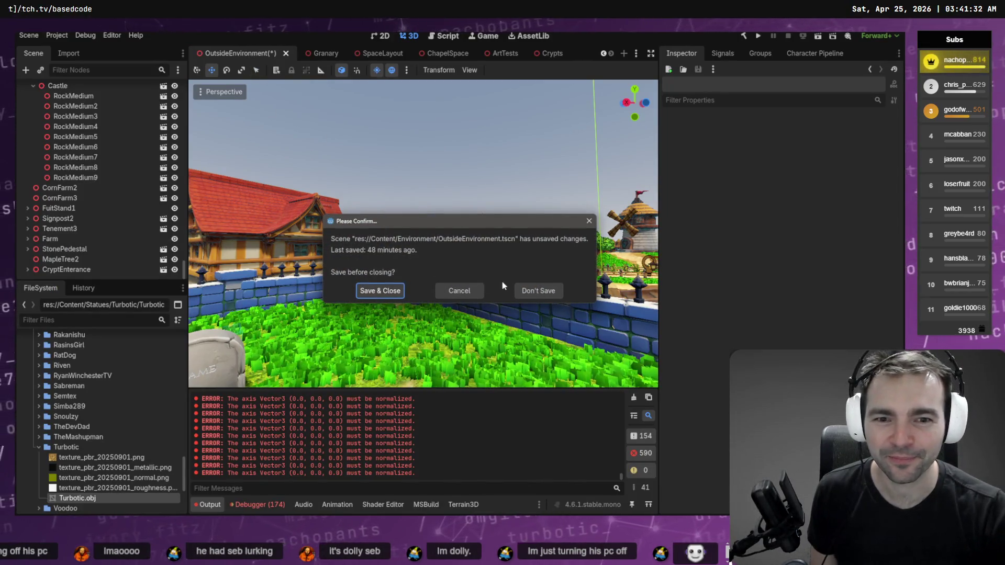
click(535, 287)
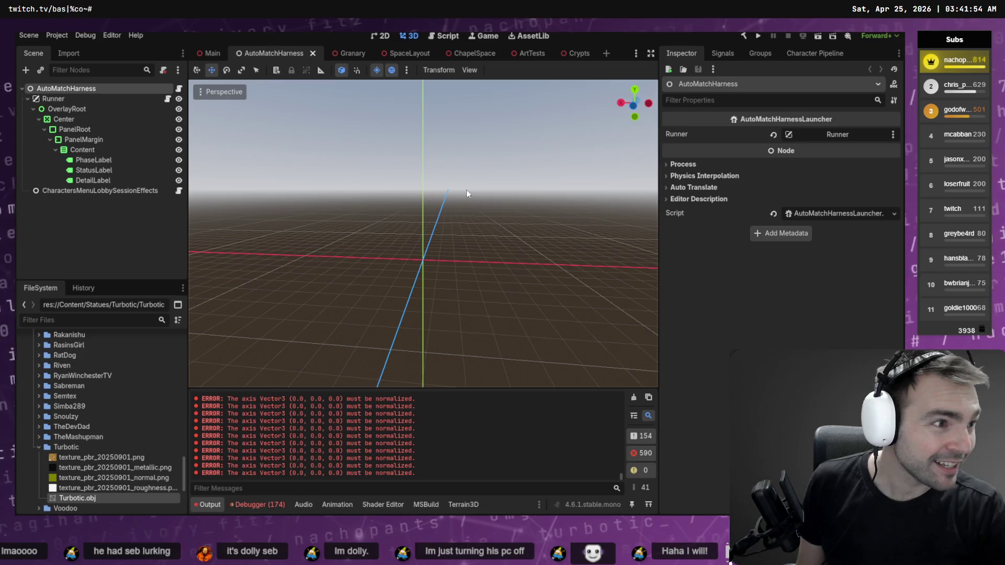
Cycle through the open Codex sessions and return to the holdable-test investigation.
key(alt+Tab)
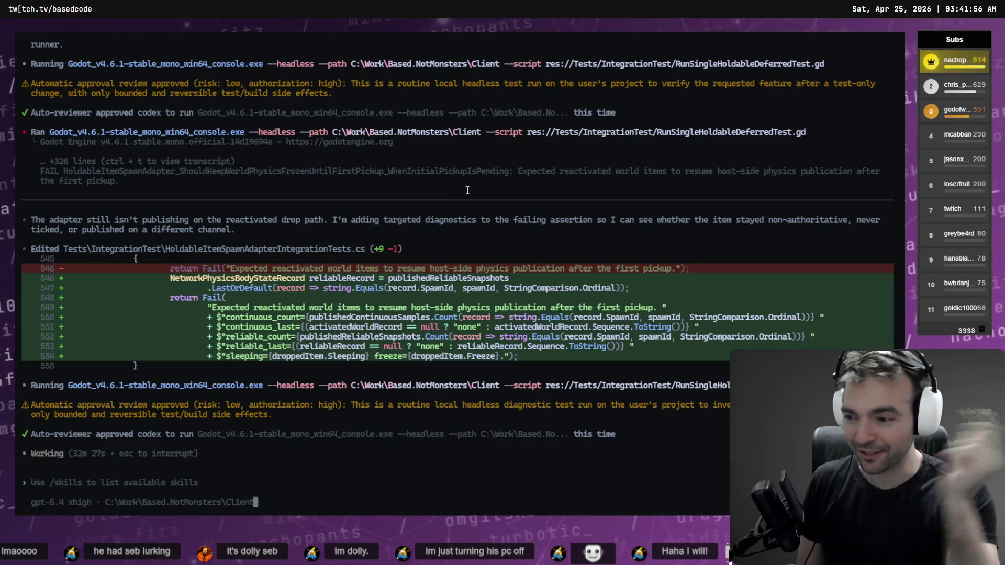
key(alt+Tab)
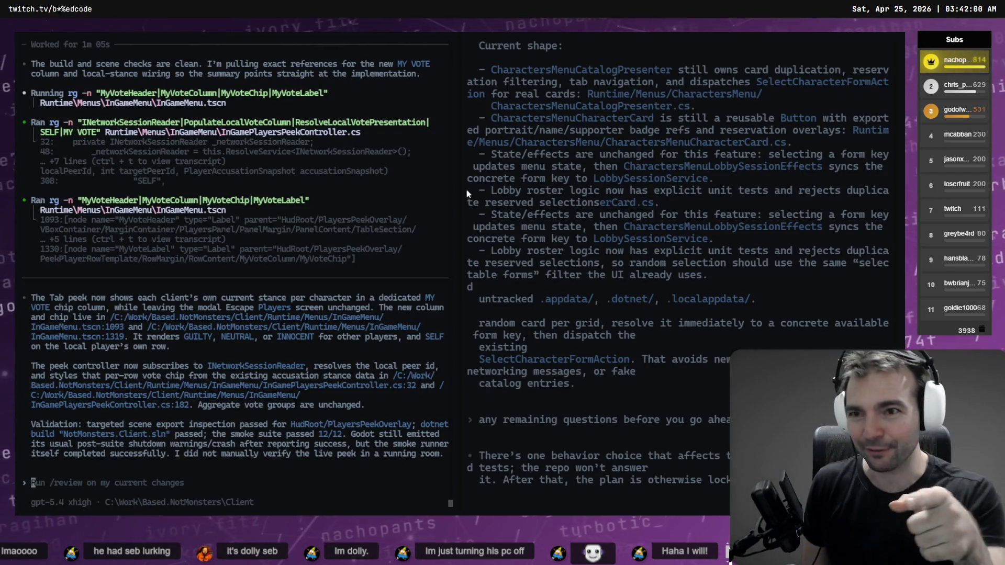
key(alt+Tab)
key(alt+Tab)
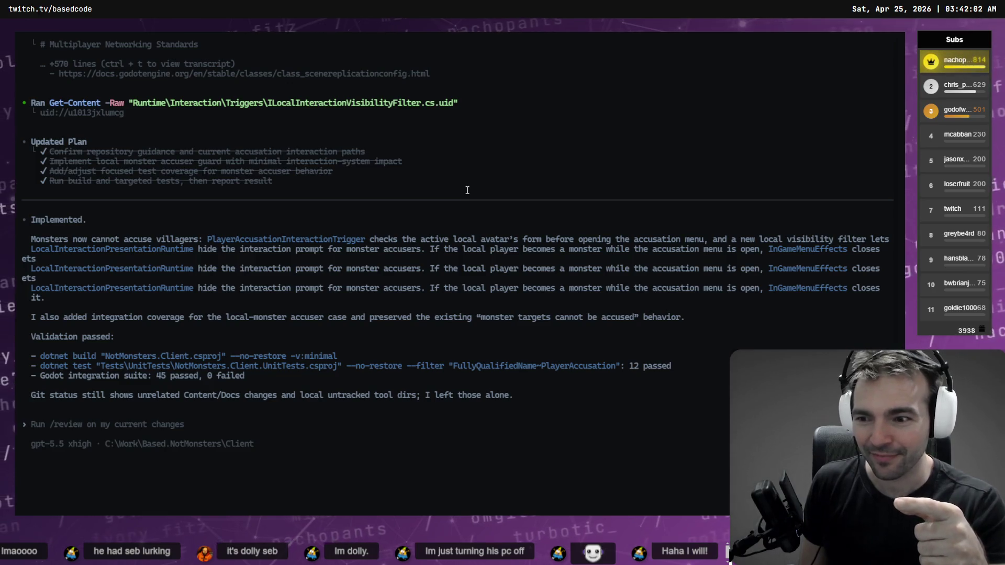
key(alt+Tab)
key(alt+Tab)
key(alt+Tab)
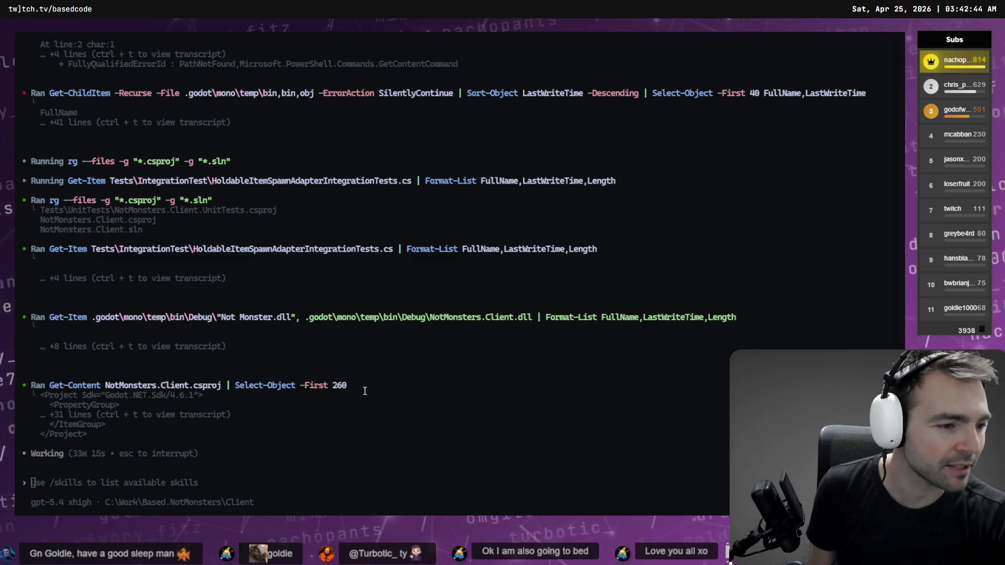
key(alt+Tab)
Look over BACKLOG.md's Character/Player section, selecting the random character selection entry.
scroll(290, 295, up, 20)
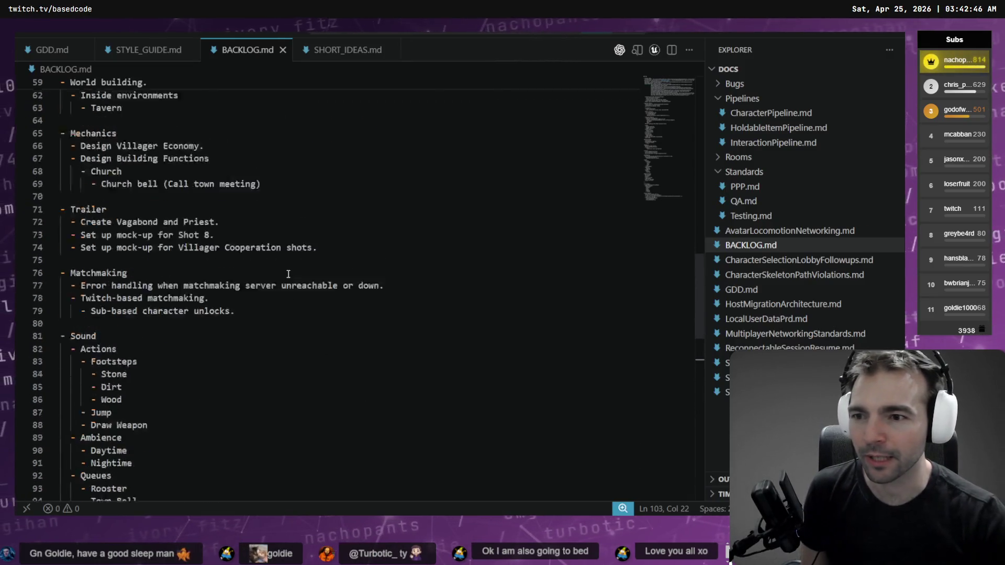
scroll(329, 298, up, 5)
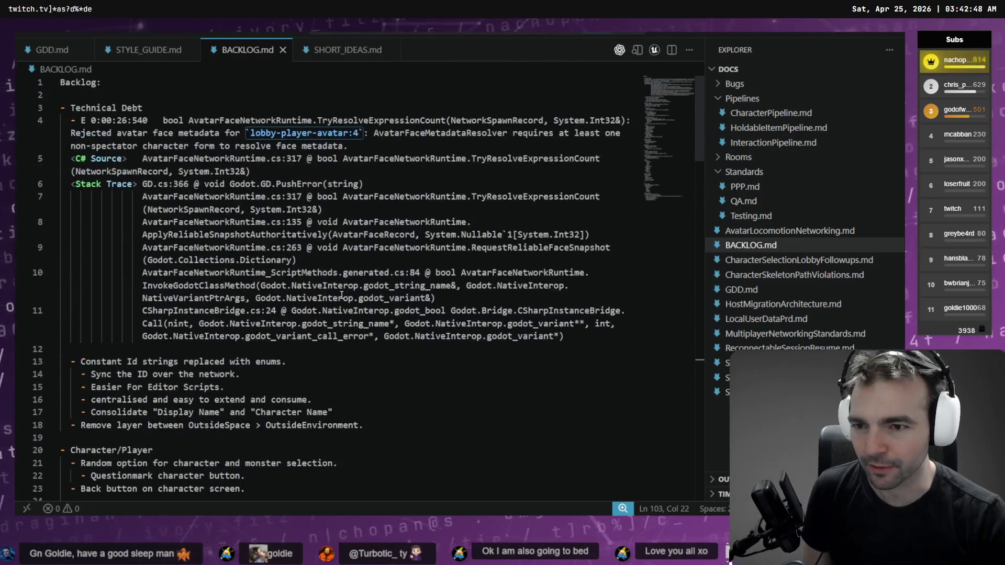
scroll(96, 291, down, 4)
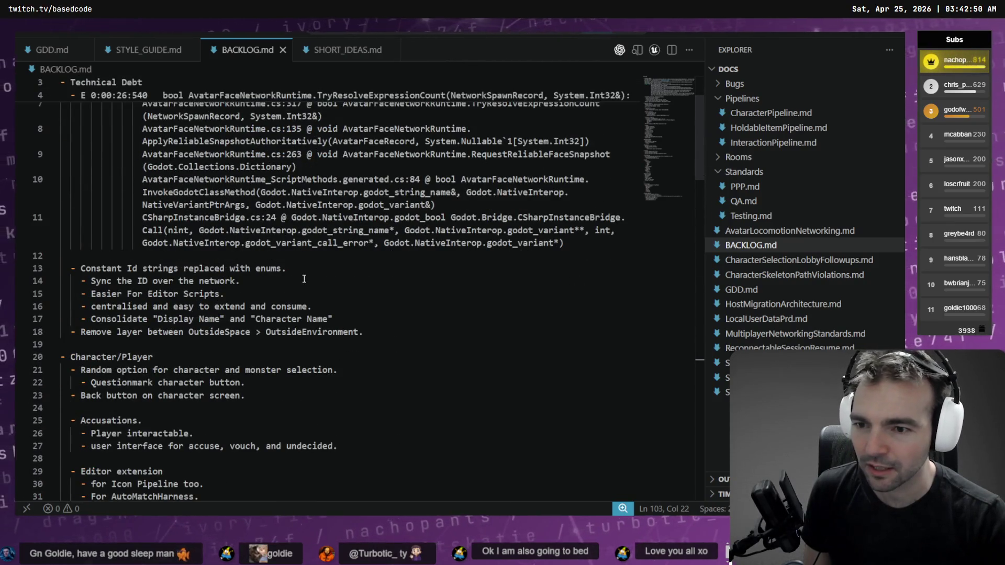
click(240, 281)
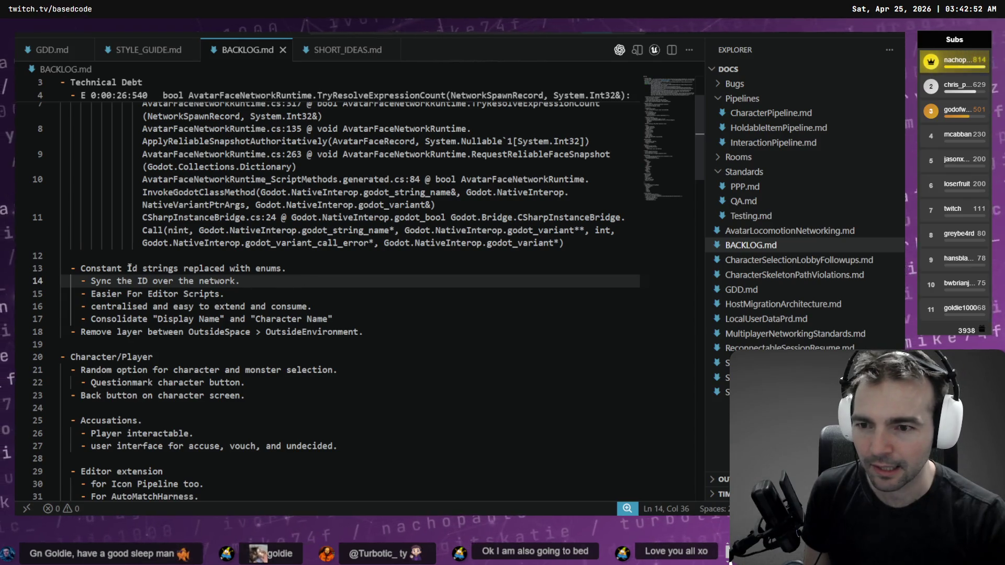
double_click(96, 370)
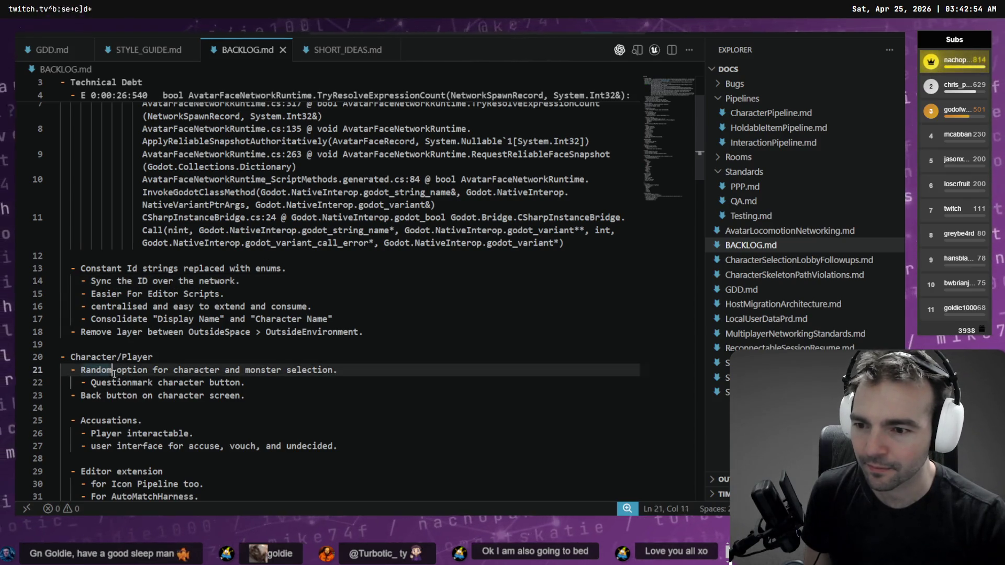
scroll(136, 346, down, 2)
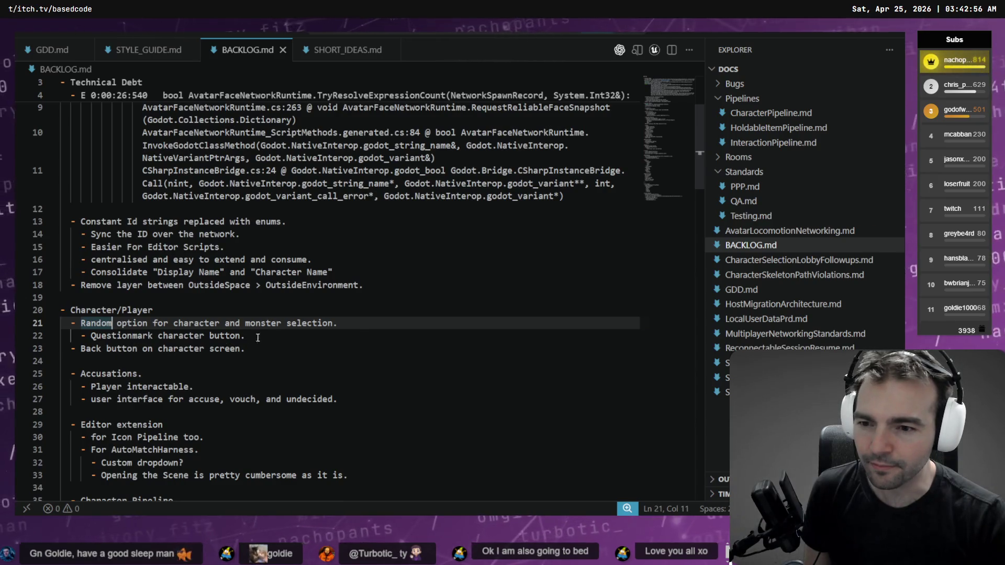
drag(366, 335, 61, 323)
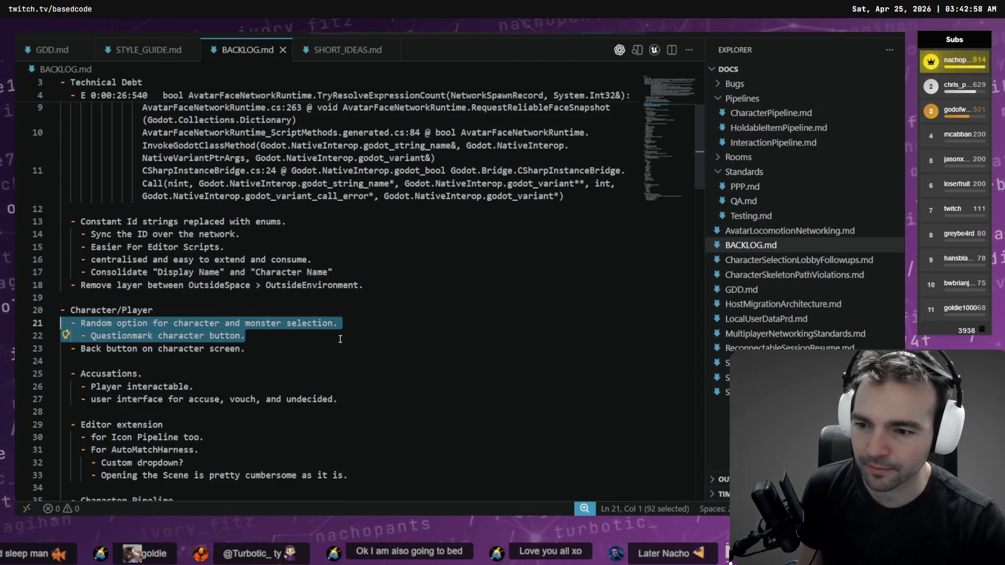
scroll(338, 331, down, 2)
Delete the Accusations entry (lines 25–27) from BACKLOG.md.
click(194, 341)
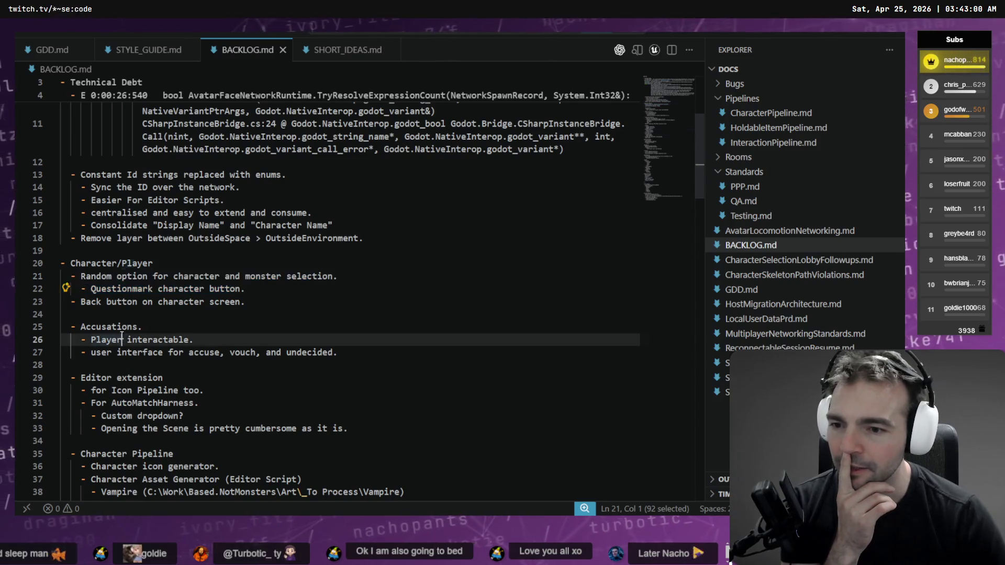
drag(195, 340, 37, 340)
mouse_move(339, 352)
mouse_down()
mouse_move(105, 352)
mouse_move(61, 340)
mouse_move(61, 327)
mouse_up()
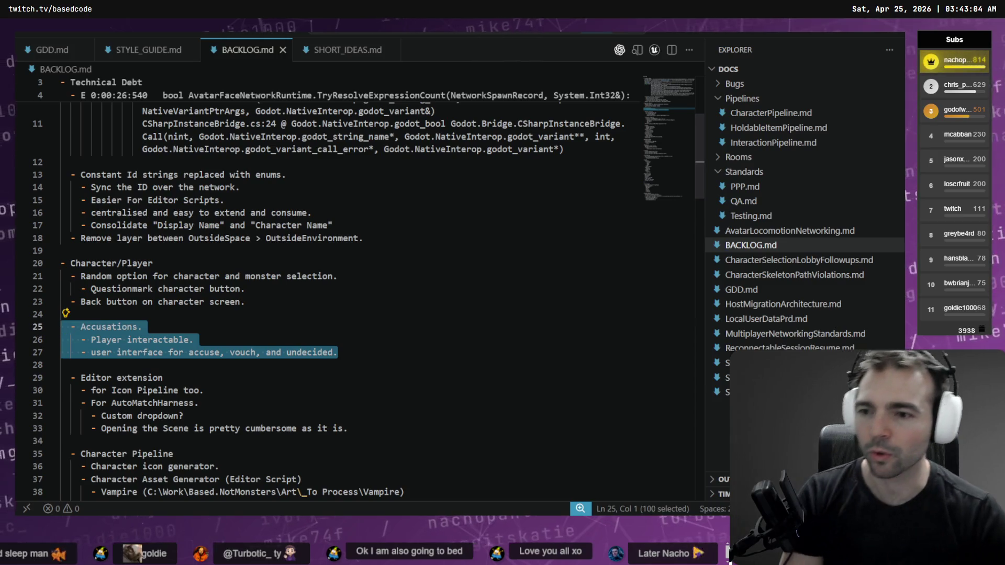
key(BackSpace)
key(BackSpace)
key(BackSpace)
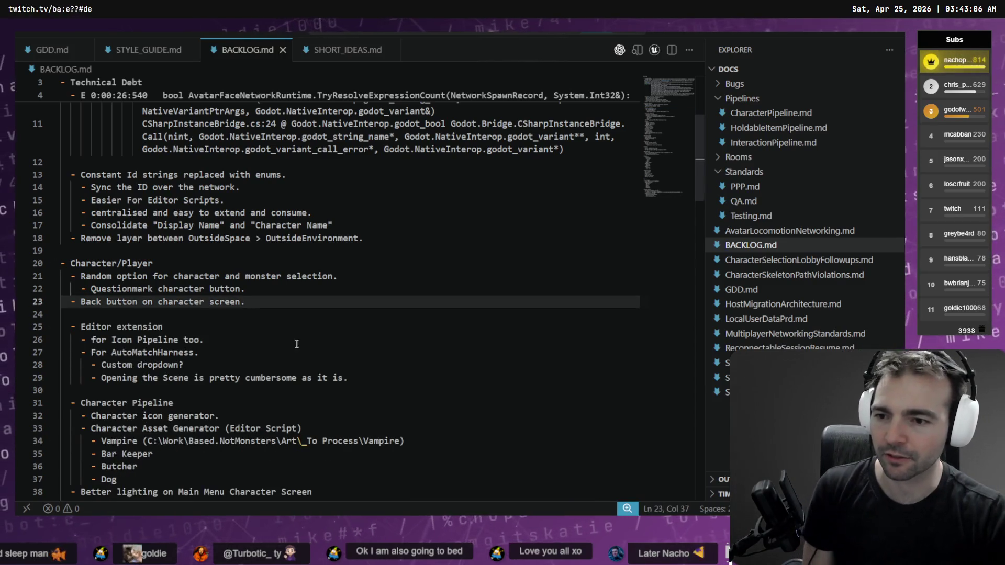
scroll(350, 299, up, 5)
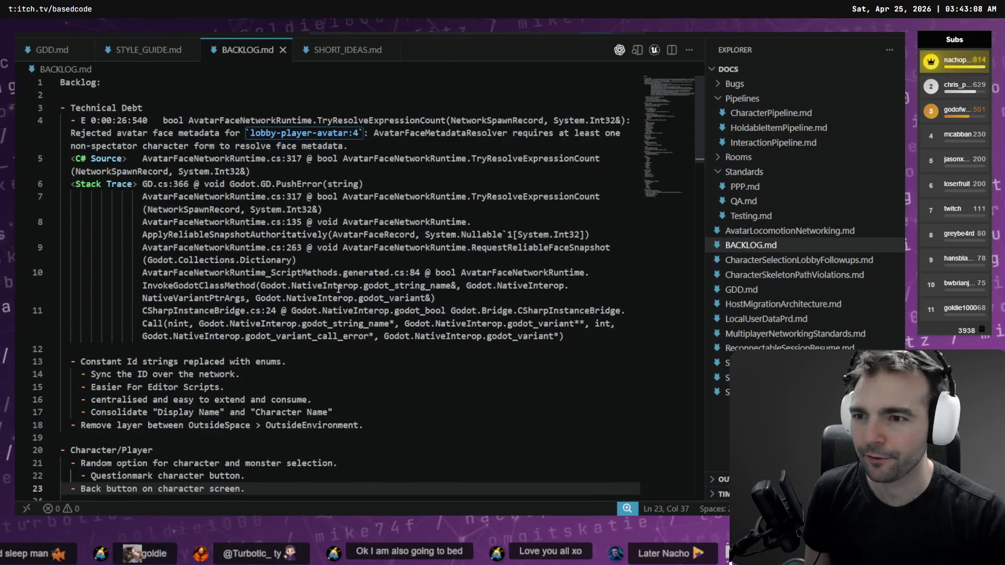
scroll(350, 299, down, 5)
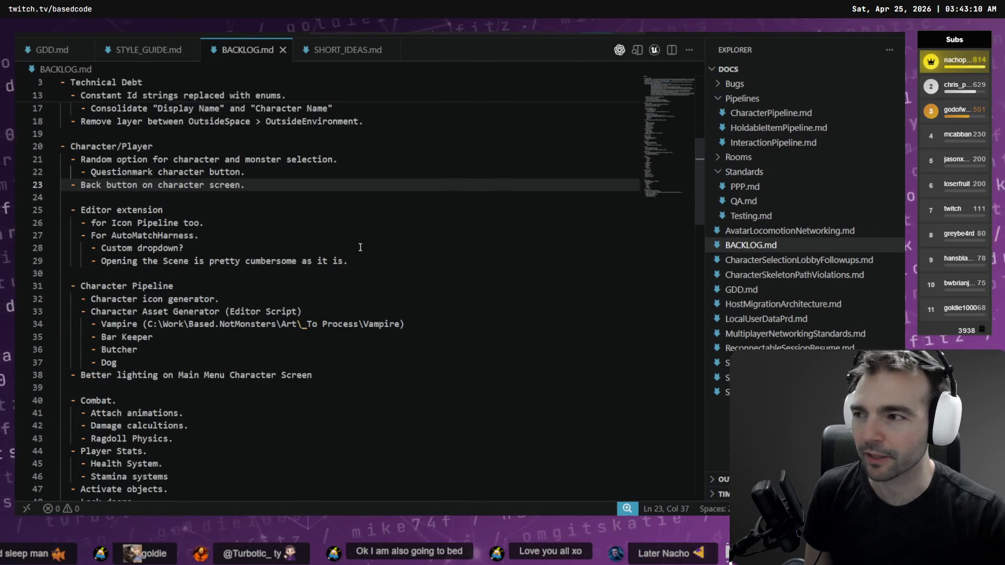
click(360, 247)
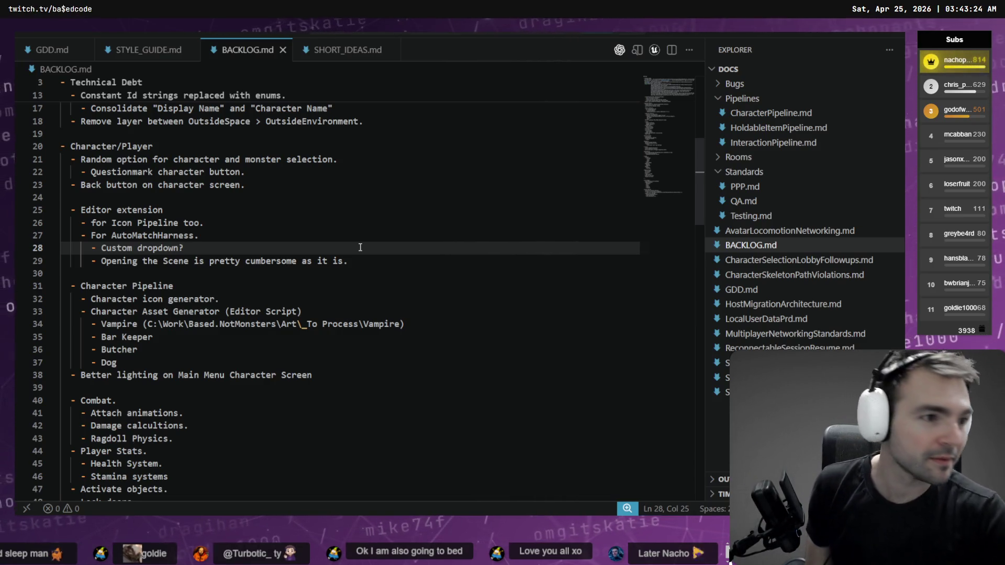
key(alt+Tab)
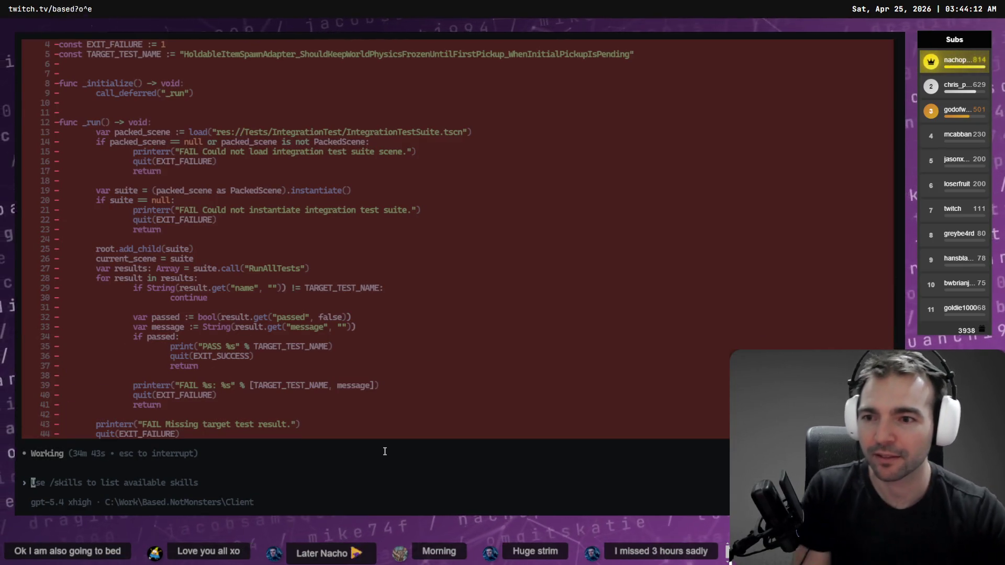
scroll(555, 298, up, 10)
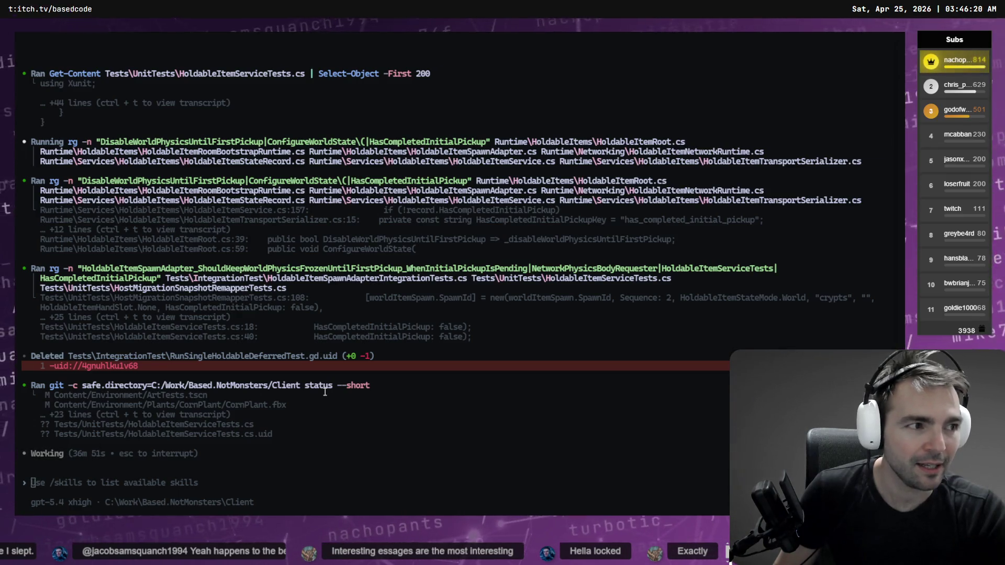
Clear the old errors in Godot's Debugger Errors list.
key(alt+Tab)
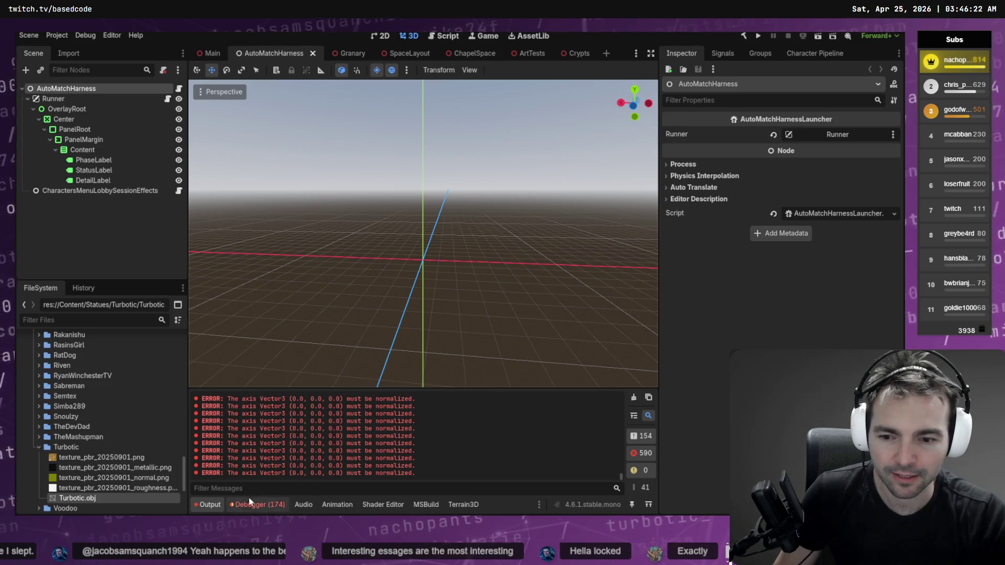
click(257, 504)
scroll(562, 439, down, 5)
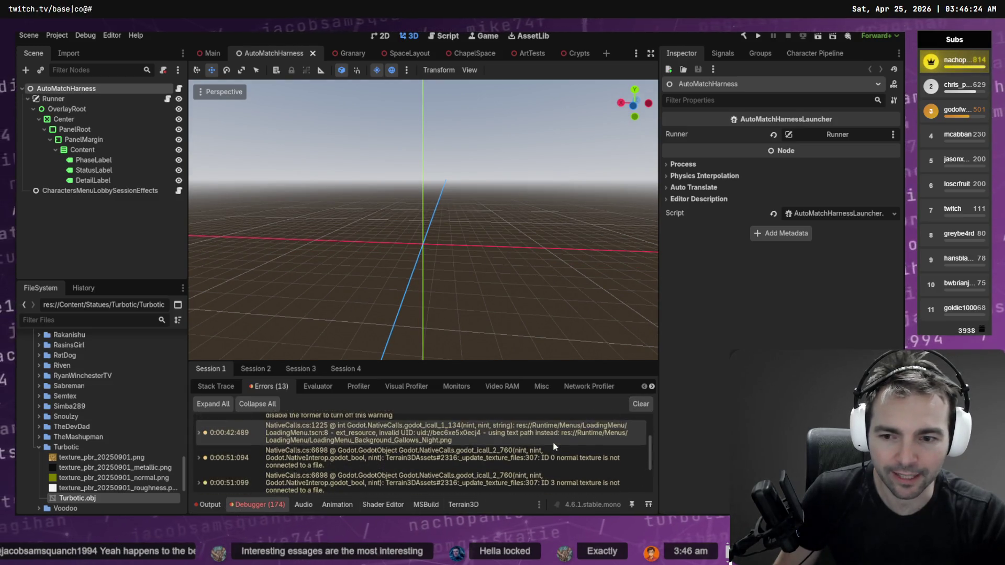
click(638, 410)
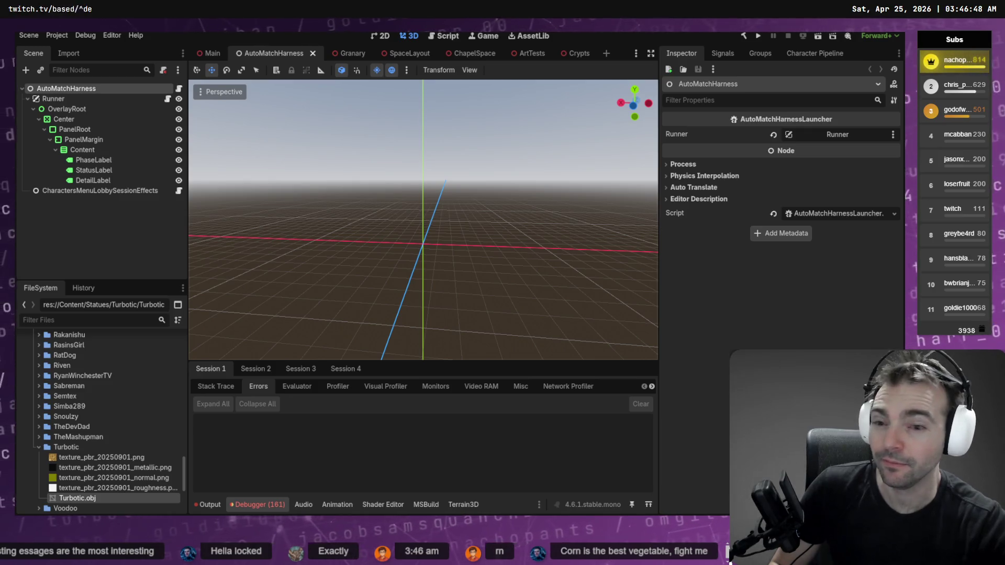
Check on Codex's progress, then build and run the project with F5.
key(alt+Tab)
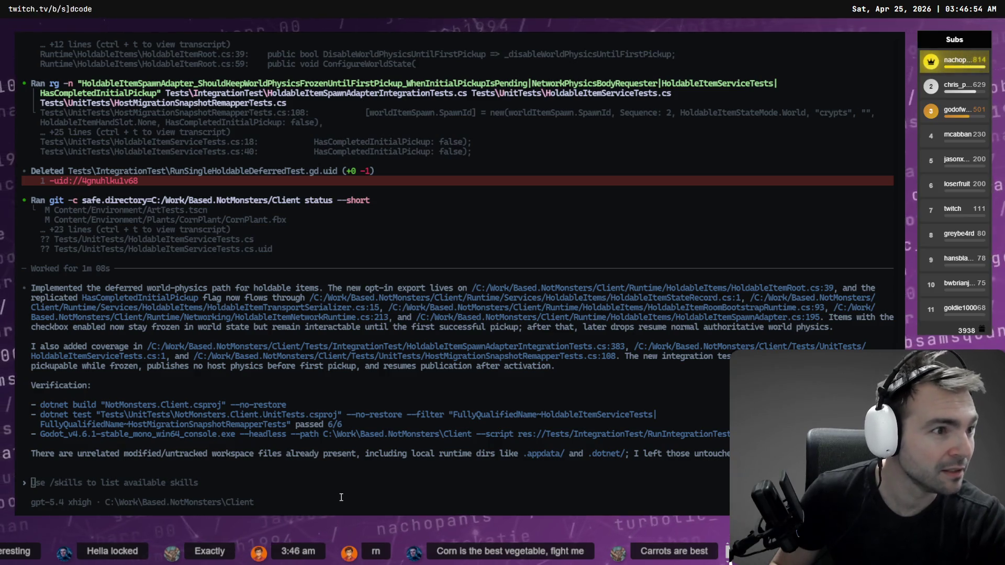
key(alt+Tab)
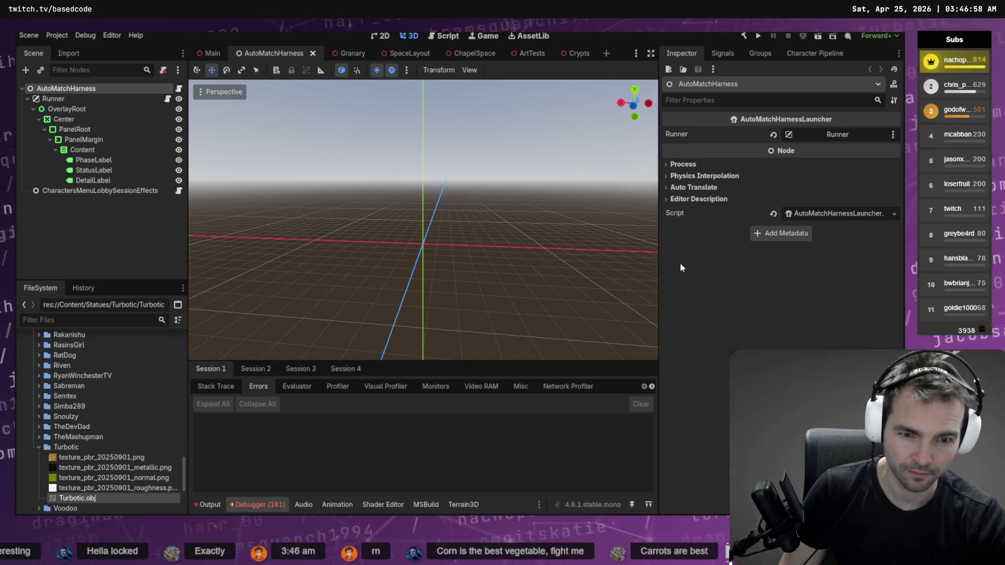
key(F5)
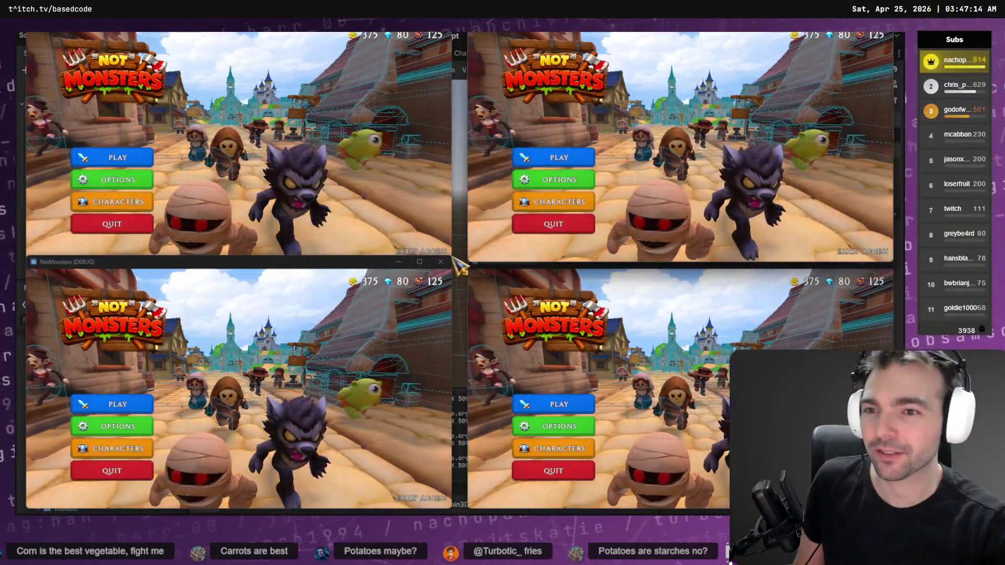
Host room L85PAA in the top-left window and matchmake the other three windows into it.
click(112, 157)
click(243, 178)
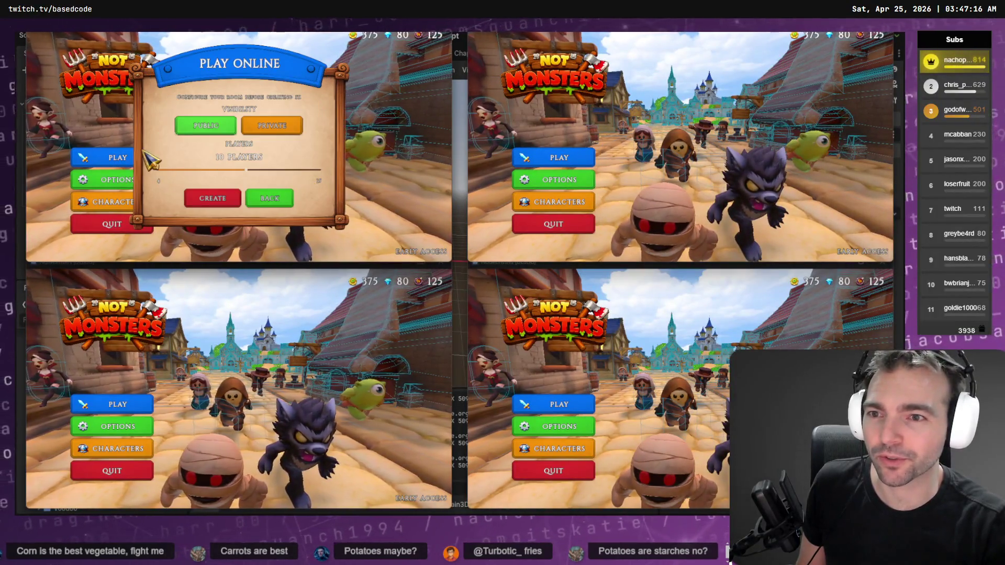
click(213, 198)
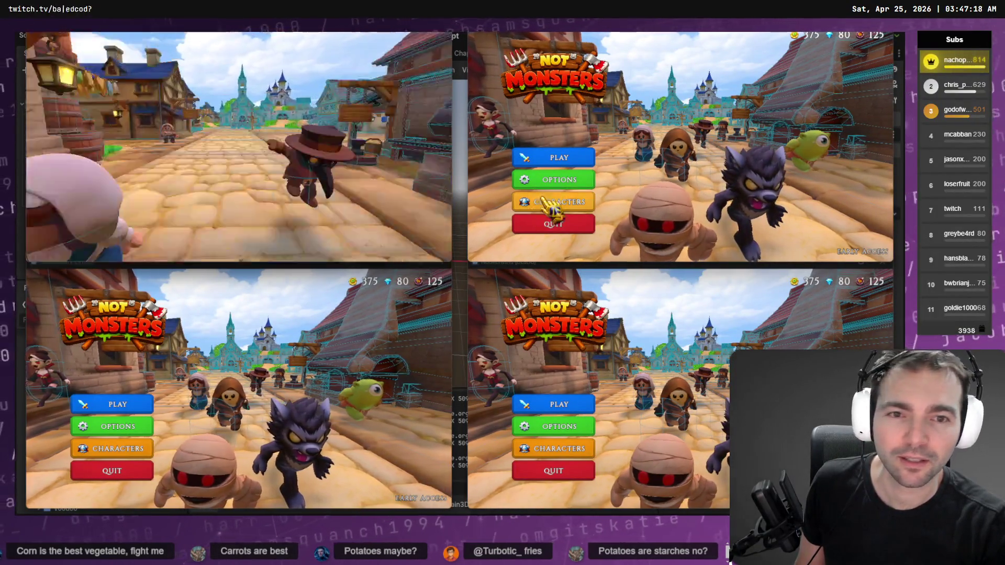
click(557, 157)
click(709, 116)
click(112, 404)
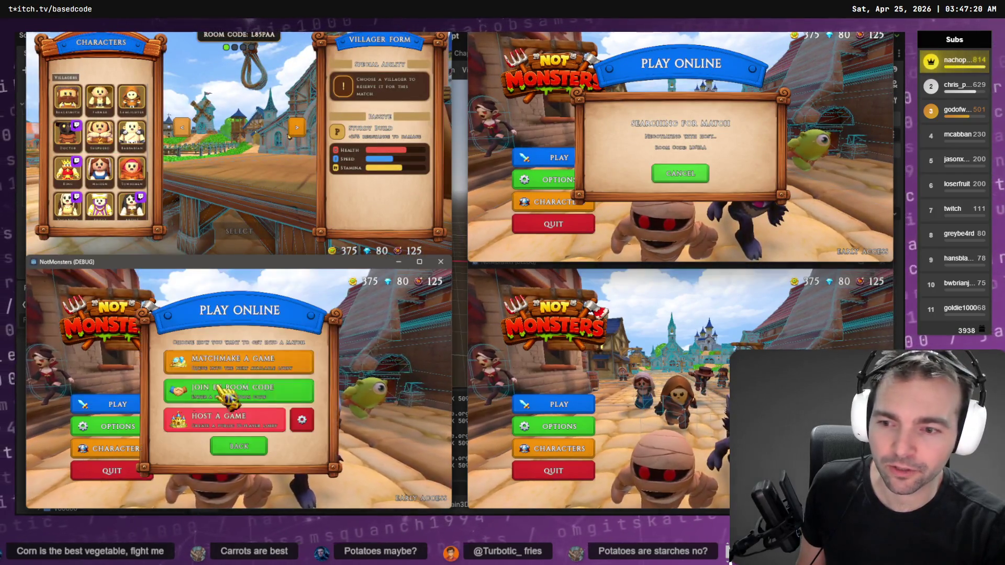
click(278, 358)
click(559, 404)
click(701, 358)
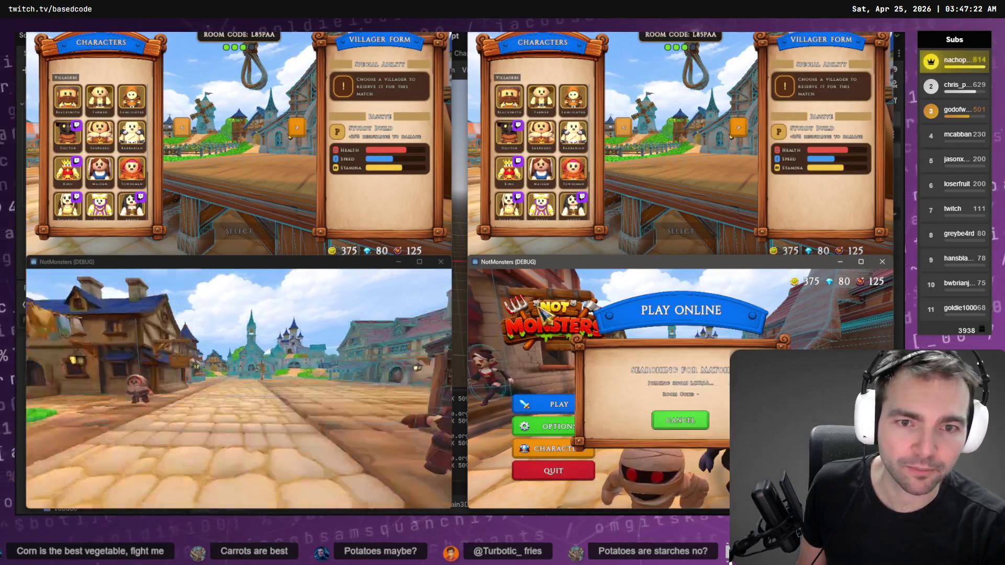
Pick and confirm Fruitseller, Vagabond, Farmer and Barbarian across the four windows.
scroll(84, 104, down, 2)
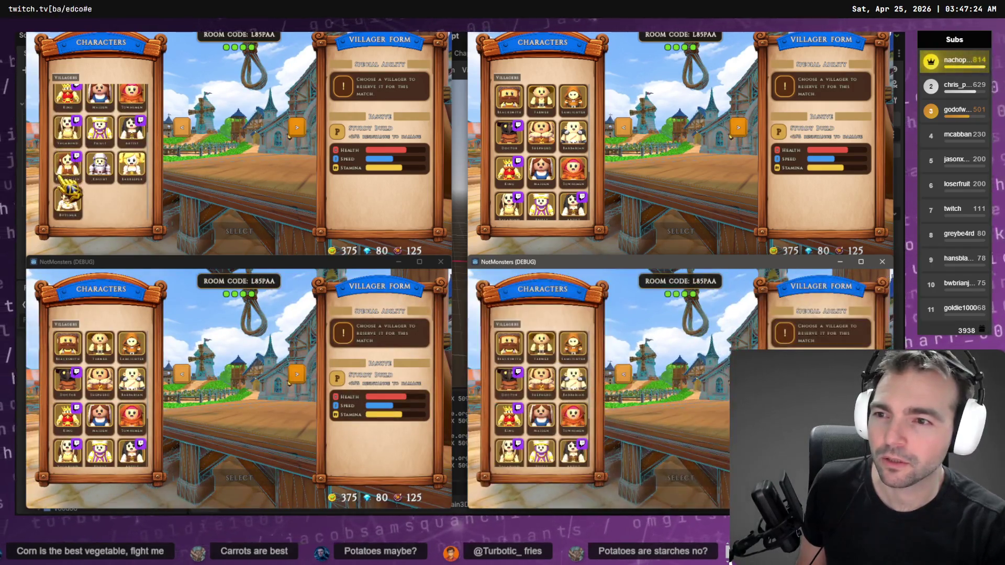
click(68, 166)
click(509, 206)
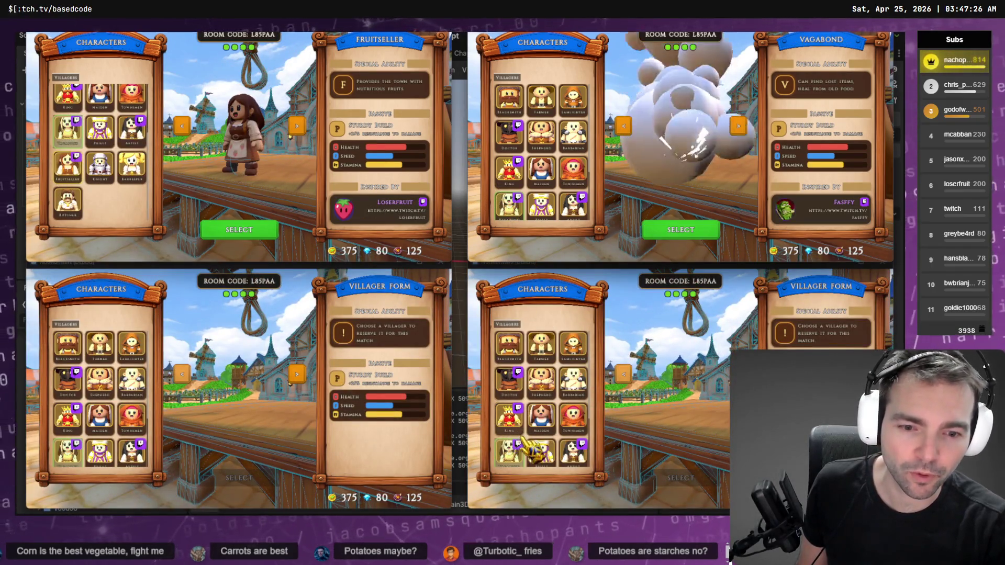
scroll(570, 418, down, 2)
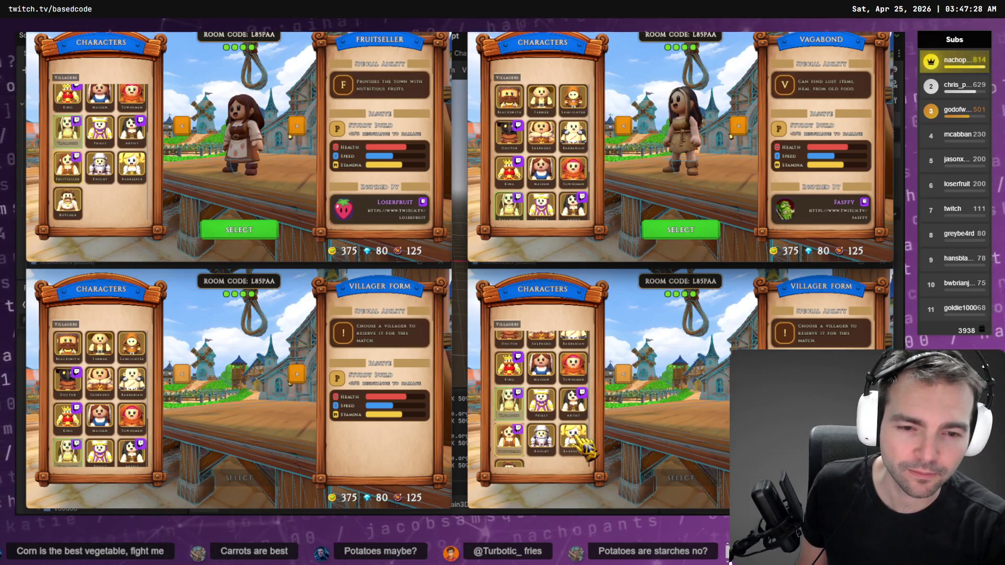
scroll(576, 440, up, 3)
click(542, 345)
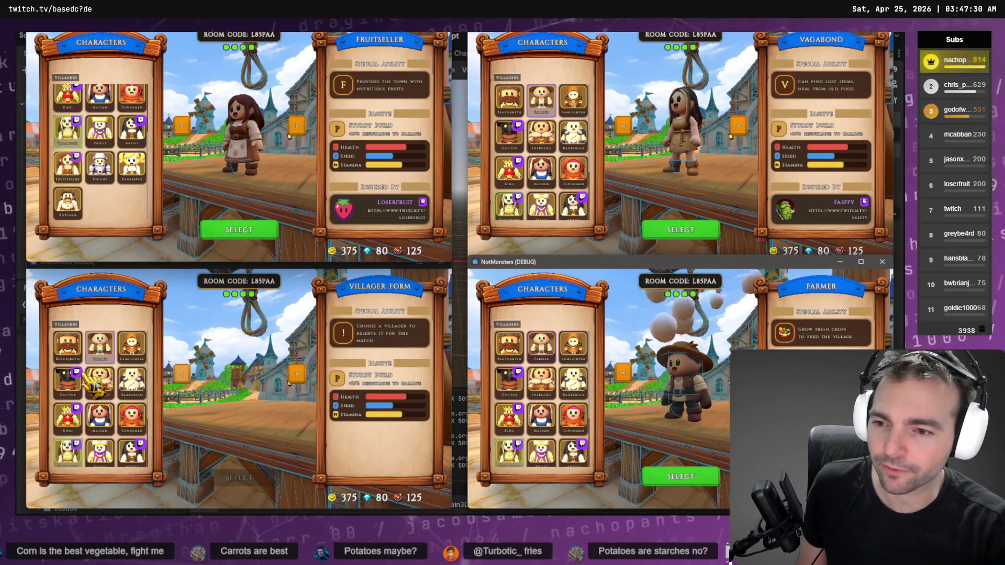
click(132, 381)
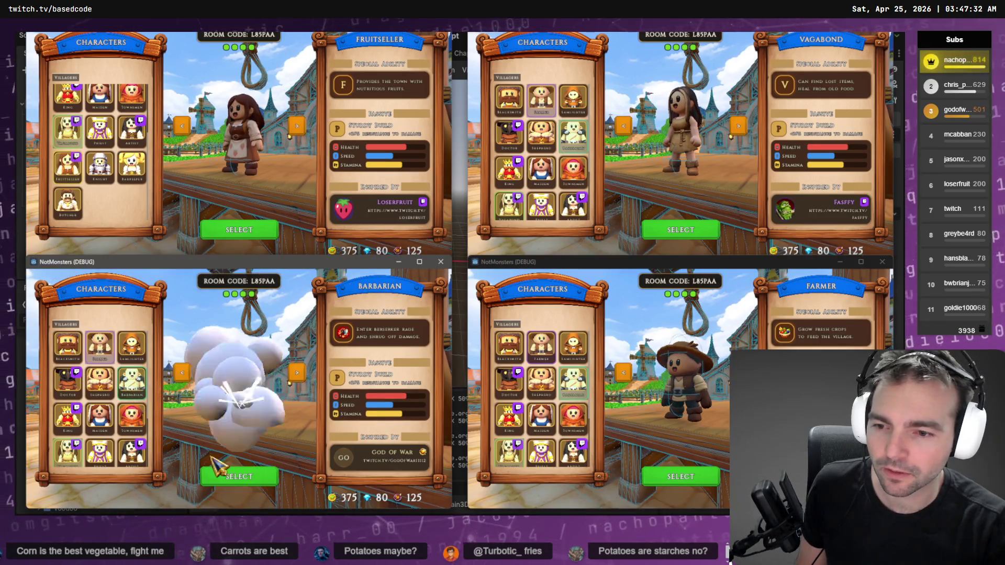
click(226, 475)
click(248, 233)
click(714, 234)
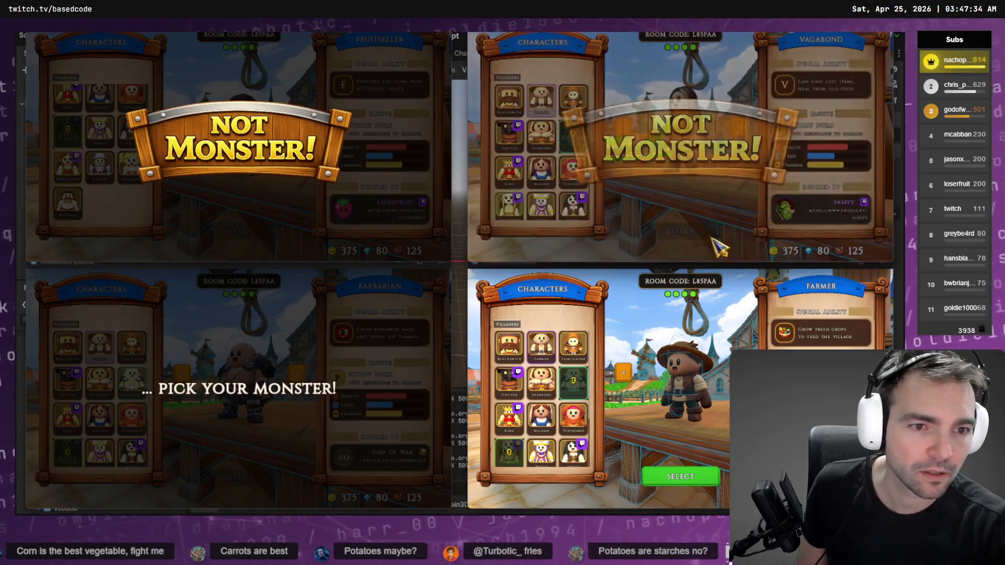
click(675, 469)
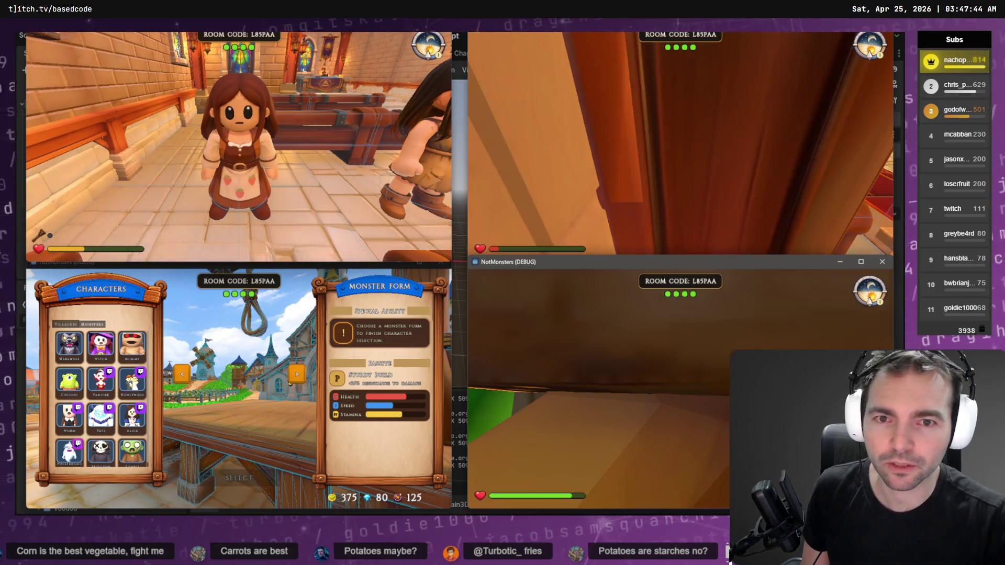
Walk the Vagabond past the pews and outside to the garden fence, then stop with F8.
key(w)
key(w)
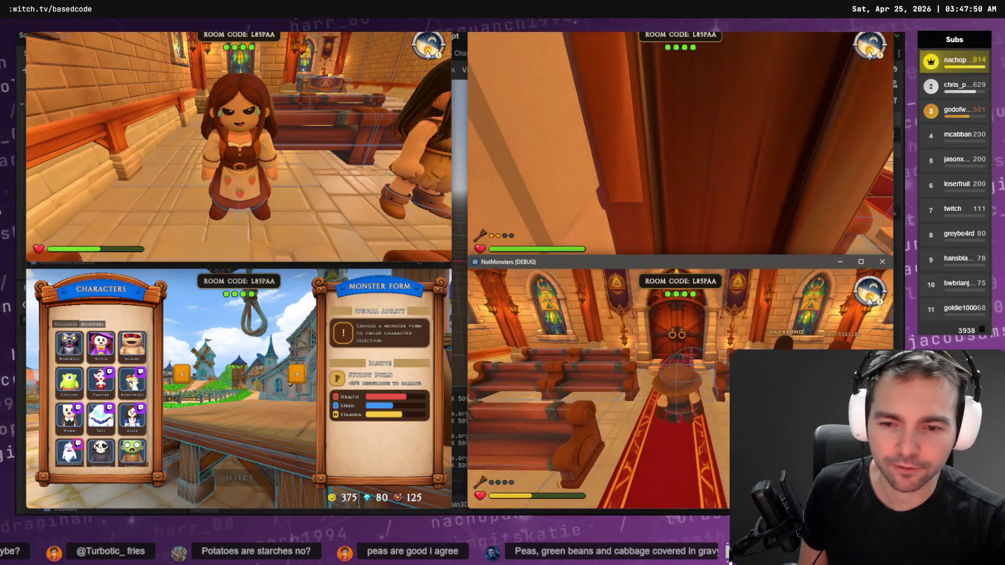
key(alt+Tab)
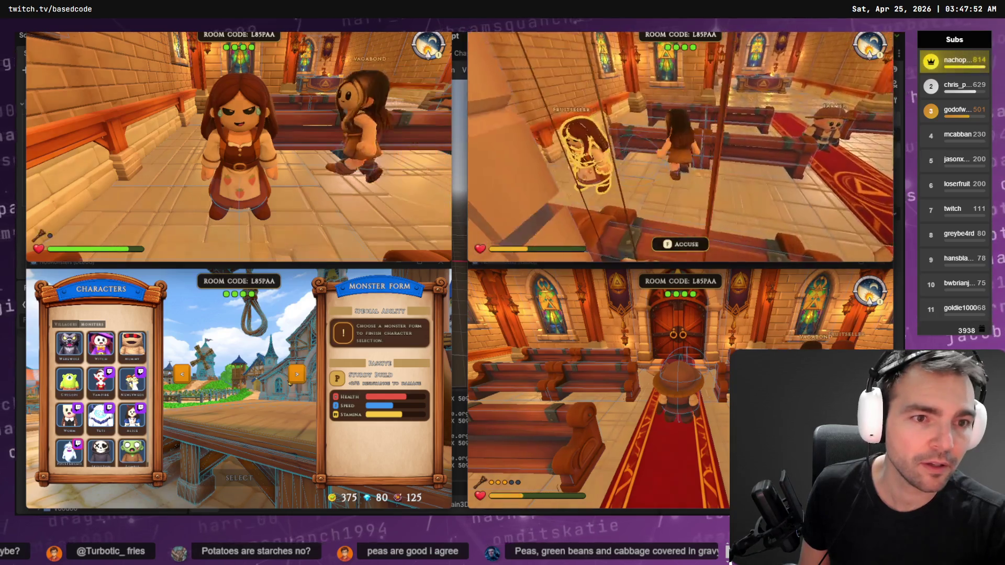
key(w)
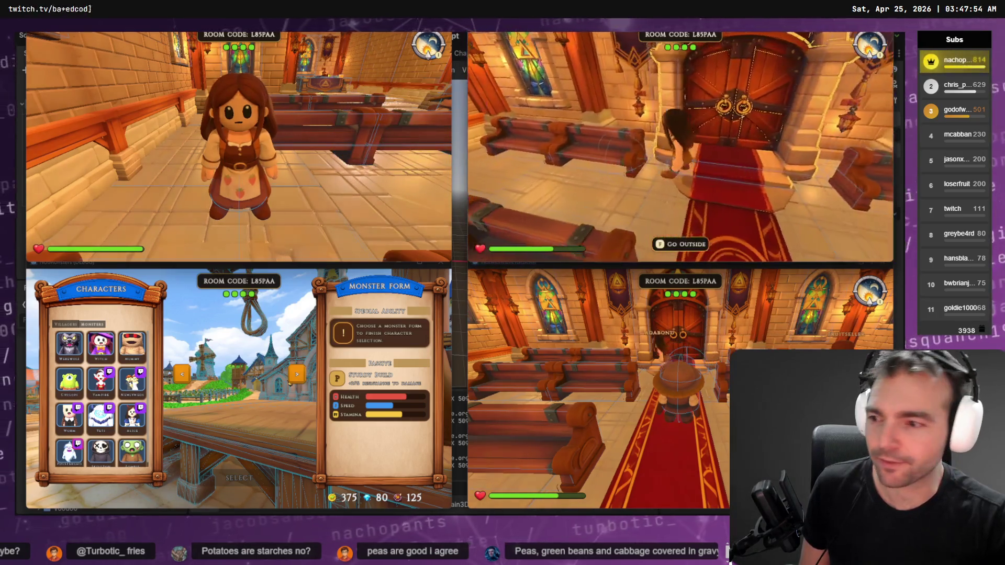
key(f)
key(w)
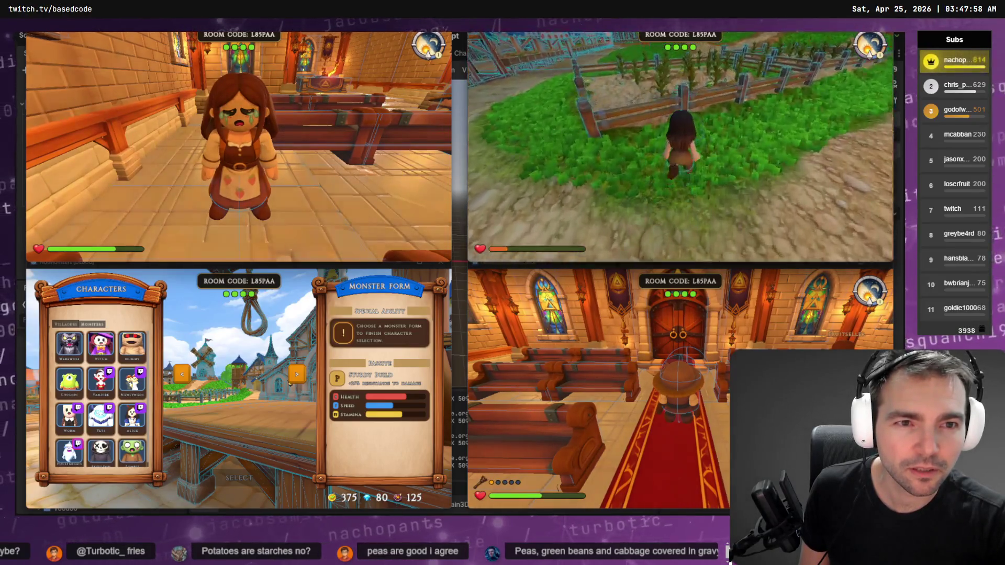
key(w)
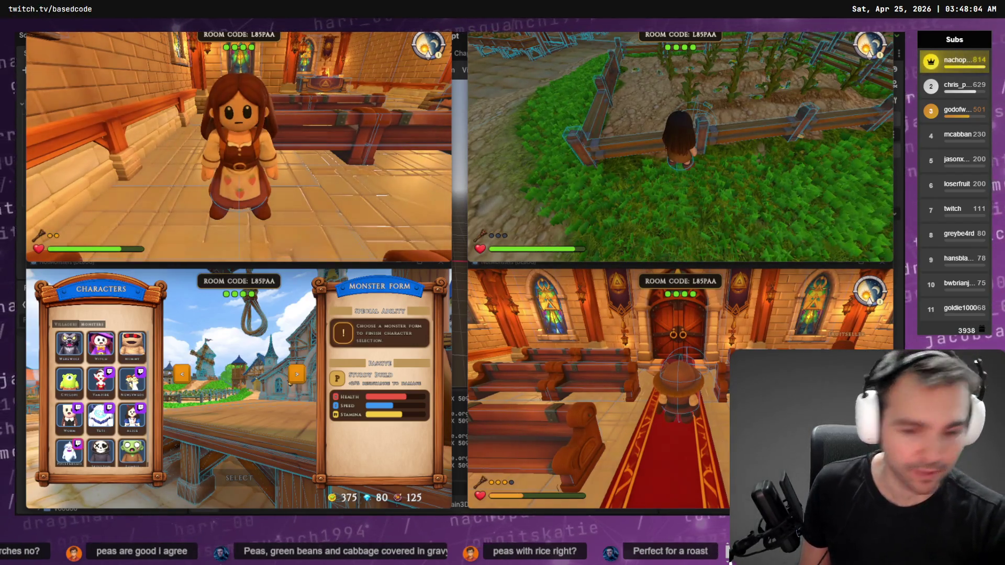
key(F8)
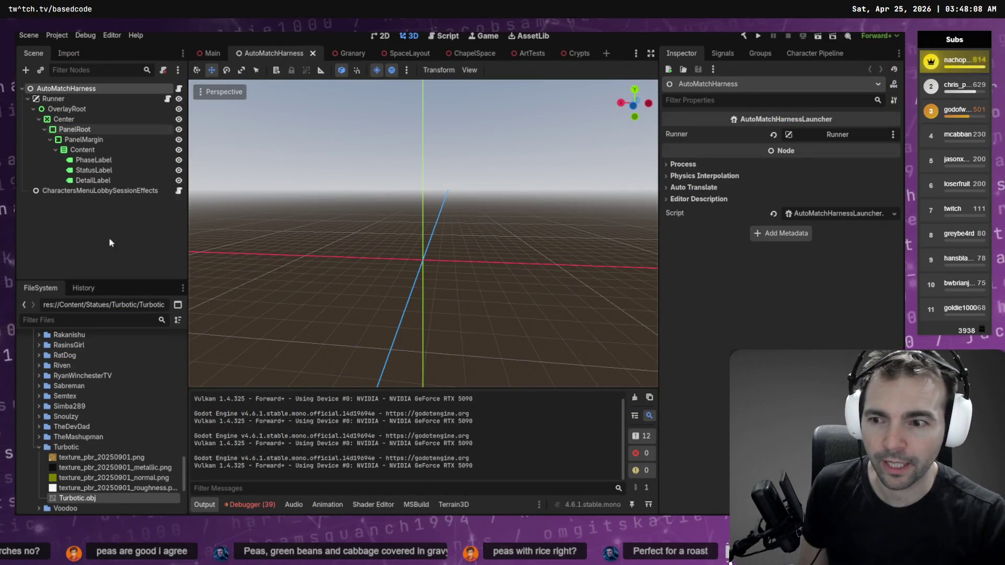
Collapse the Turbotic, Interior and Environment folders, expand Items and select CornHoldable.tscn.
click(37, 447)
scroll(45, 456, down, 3)
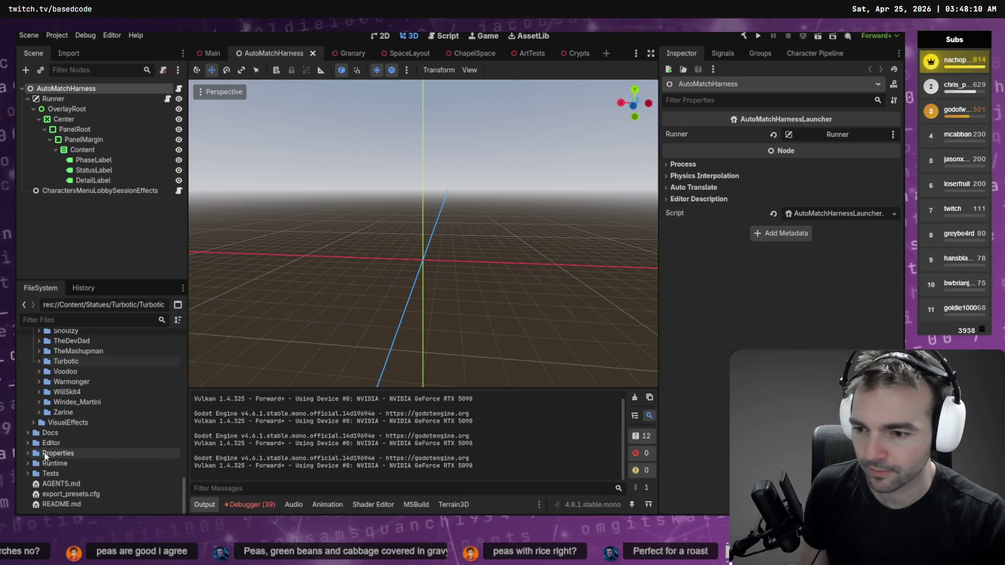
scroll(45, 456, up, 10)
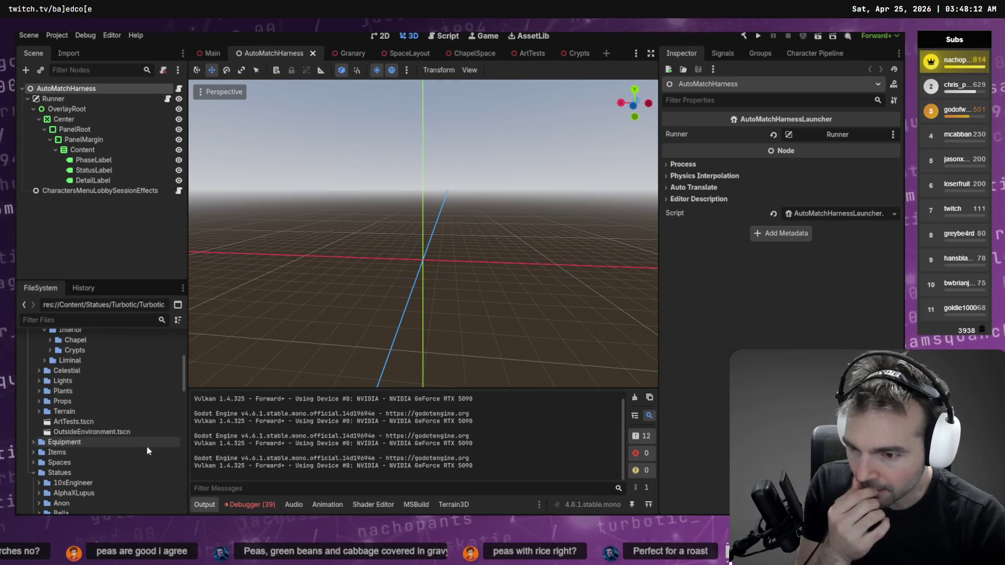
scroll(99, 393, up, 3)
click(44, 374)
scroll(42, 374, up, 3)
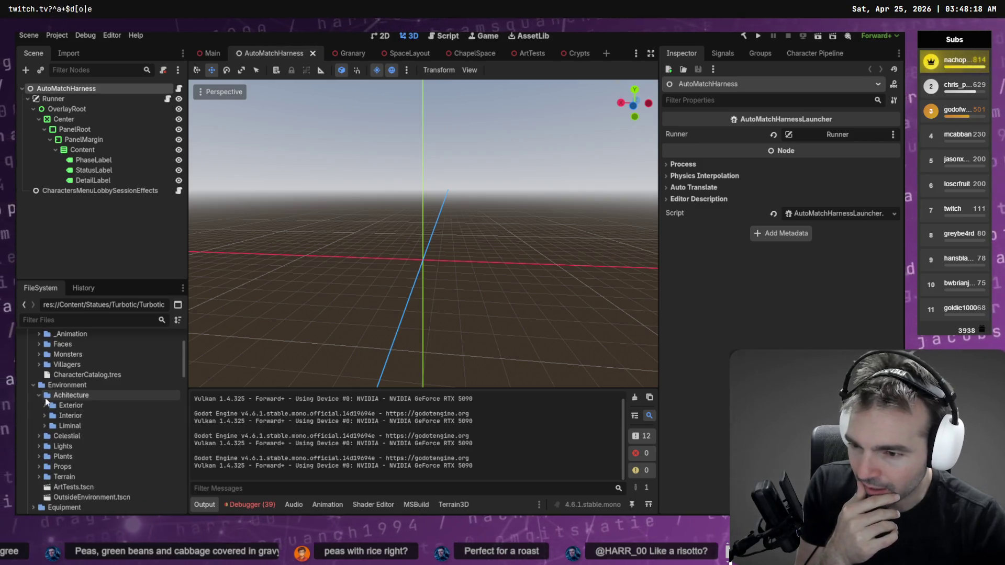
click(33, 385)
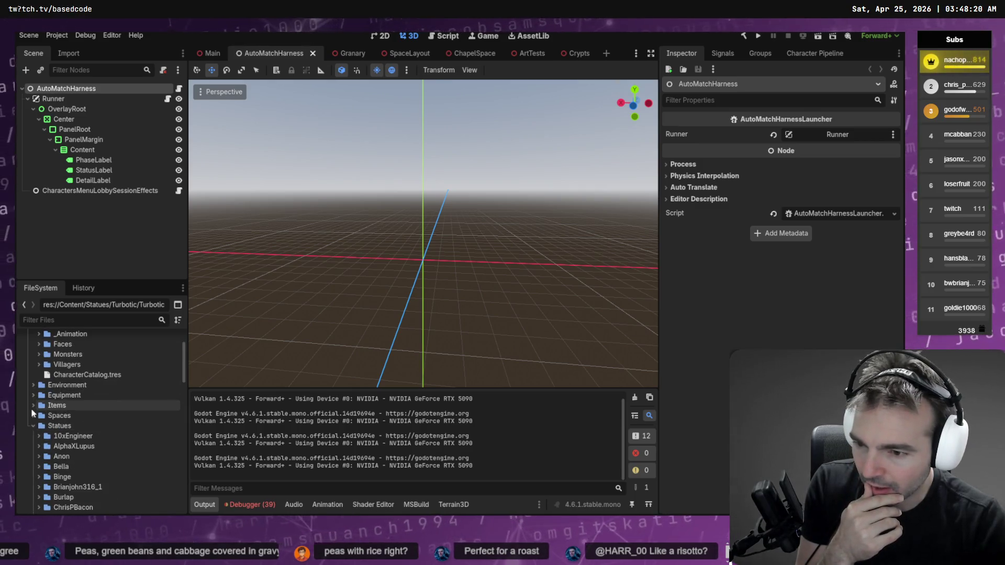
click(32, 406)
click(86, 436)
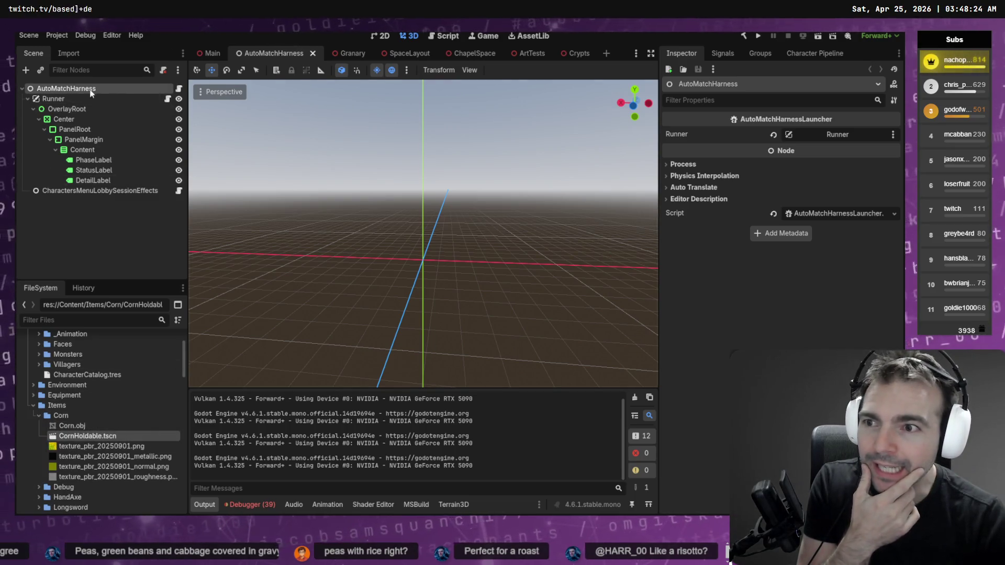
In CornHoldable.tscn, set PickupTarget's Highlight Root to the Corn mesh and save the scene.
double_click(66, 437)
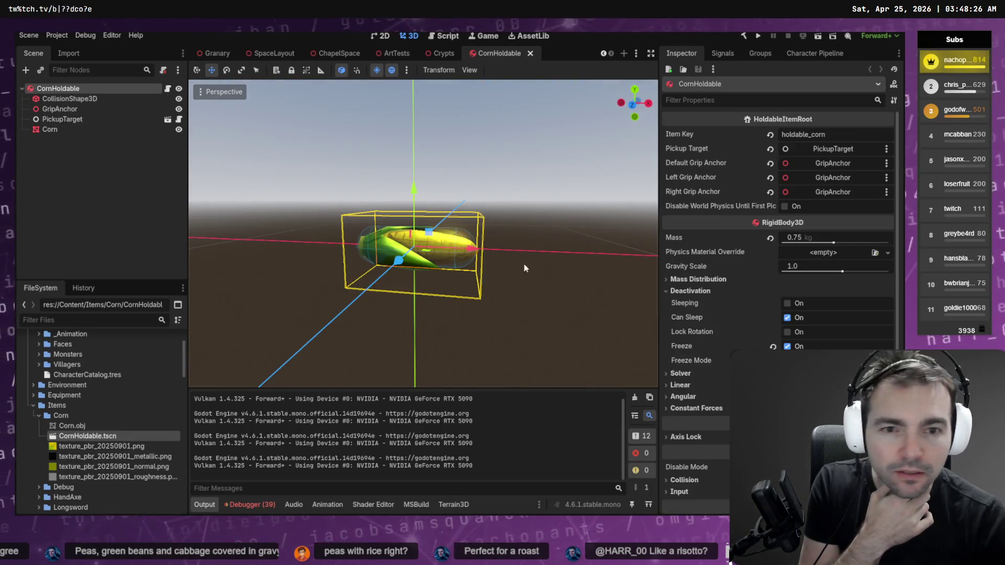
click(86, 121)
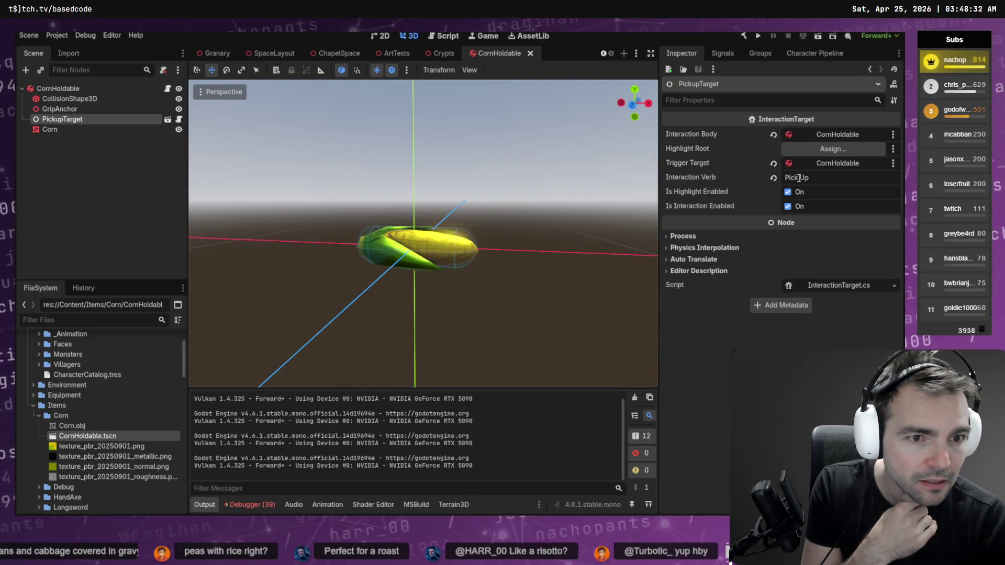
mouse_move(742, 225)
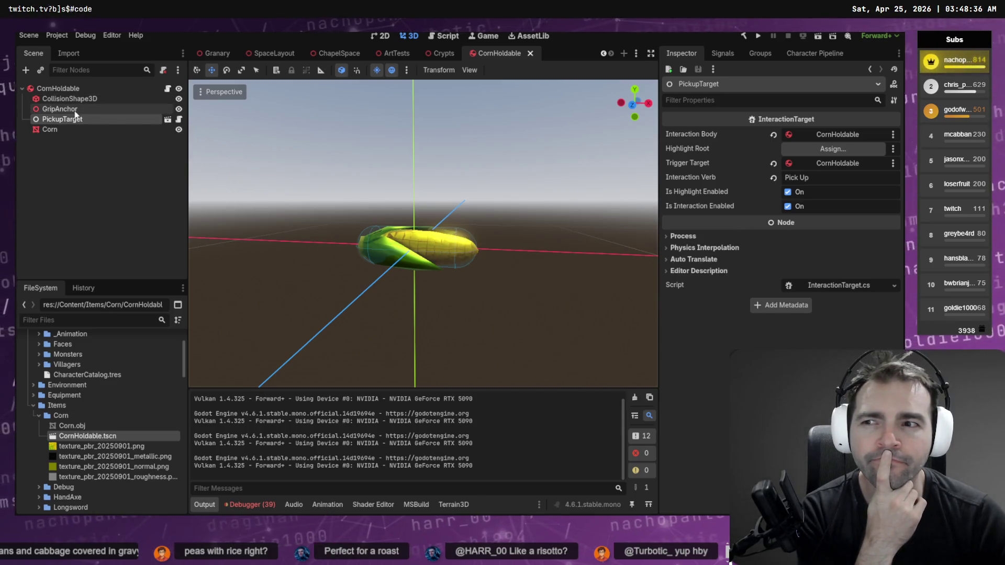
drag(71, 129, 824, 151)
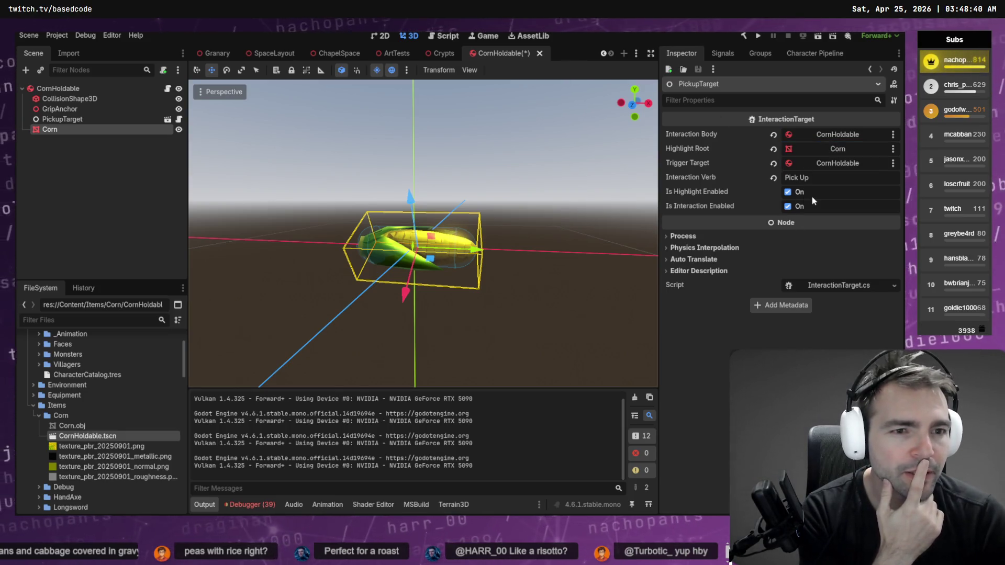
click(58, 89)
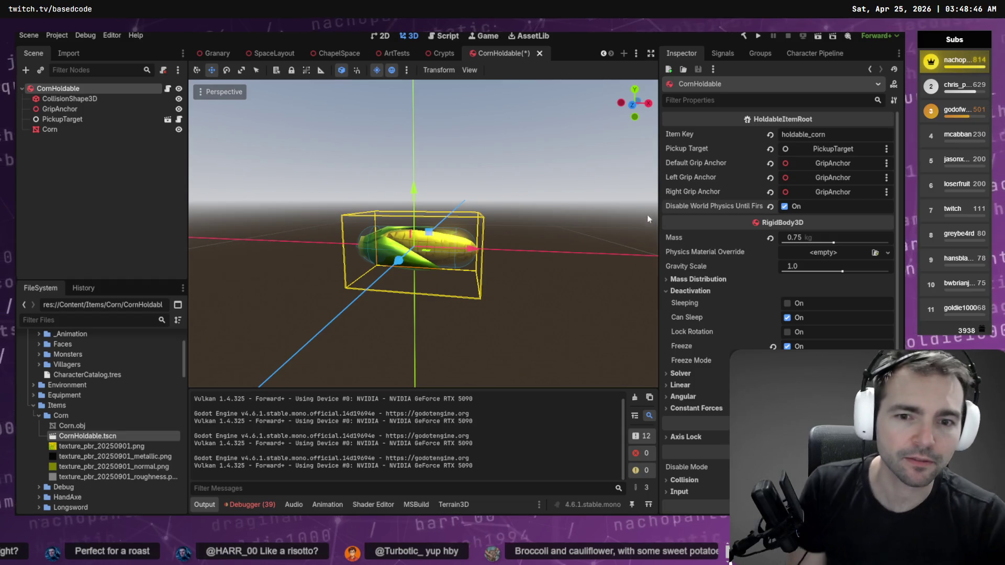
key(ctrl+s)
Orbit around the corn model, then return to the AutoMatchHarness scene.
drag(525, 182, 383, 216)
scroll(460, 271, down, 10)
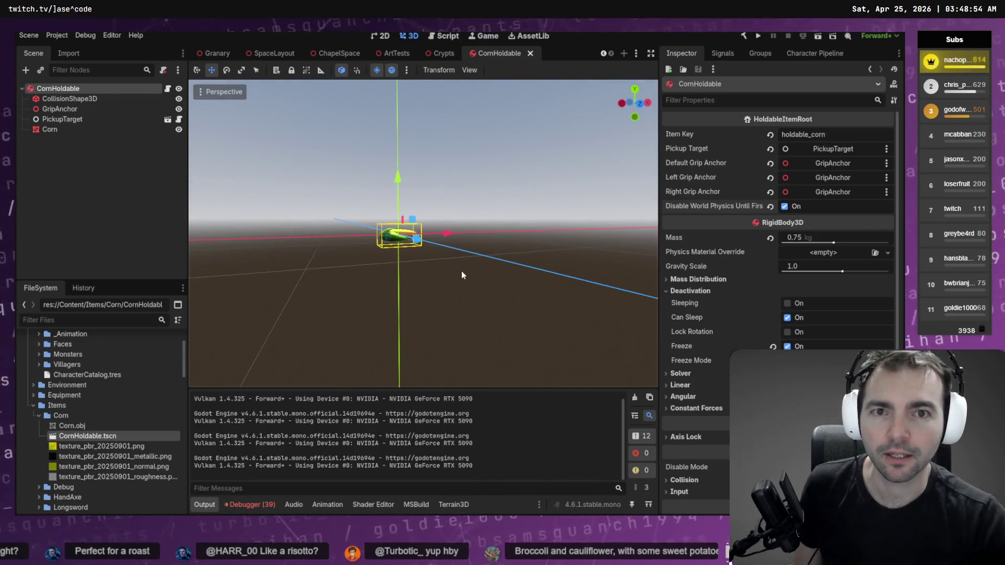
scroll(192, 56, up, 2)
click(240, 54)
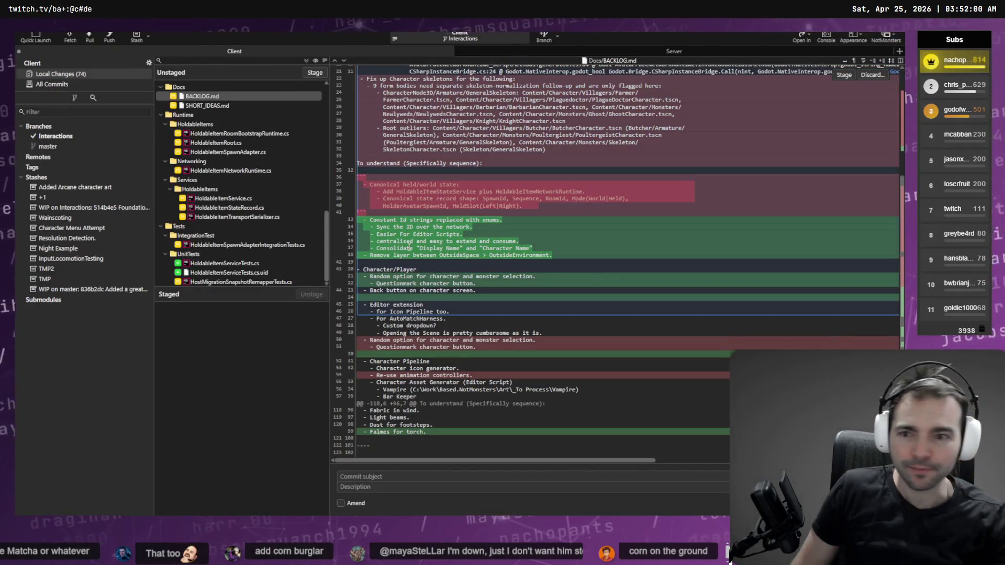
Stage the CornPlant folder and the ArtTests scene changes in Fork.
click(226, 125)
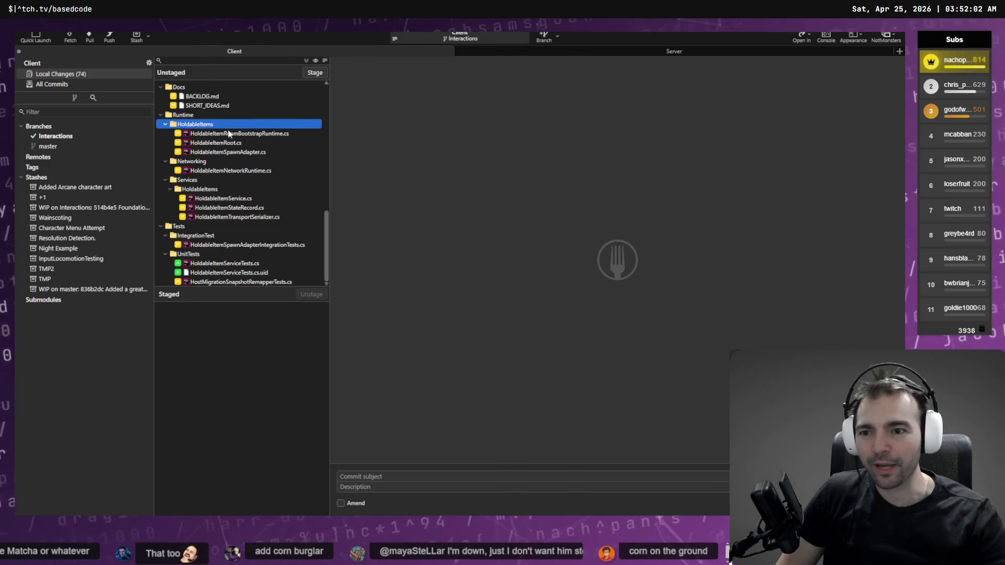
scroll(229, 134, up, 10)
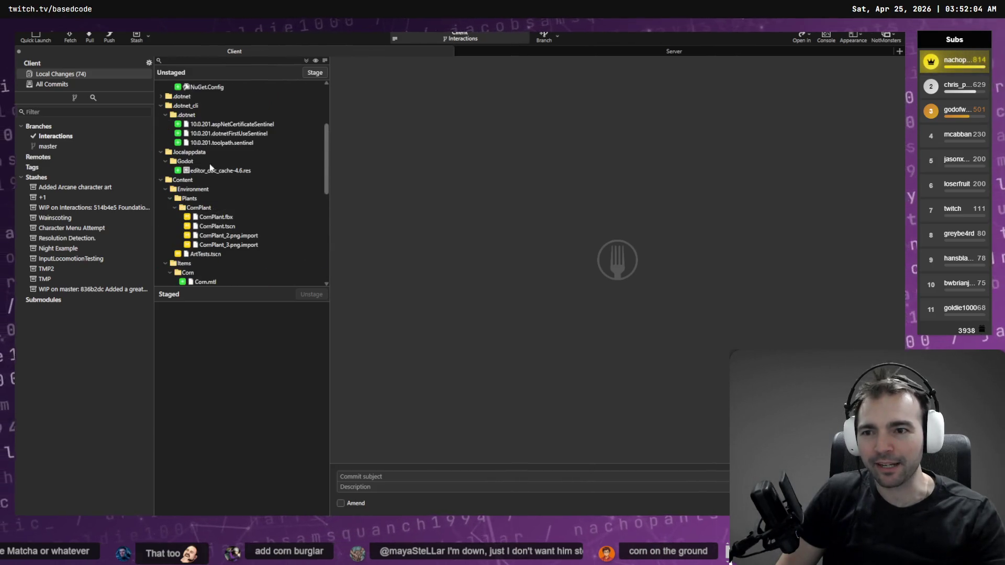
click(202, 198)
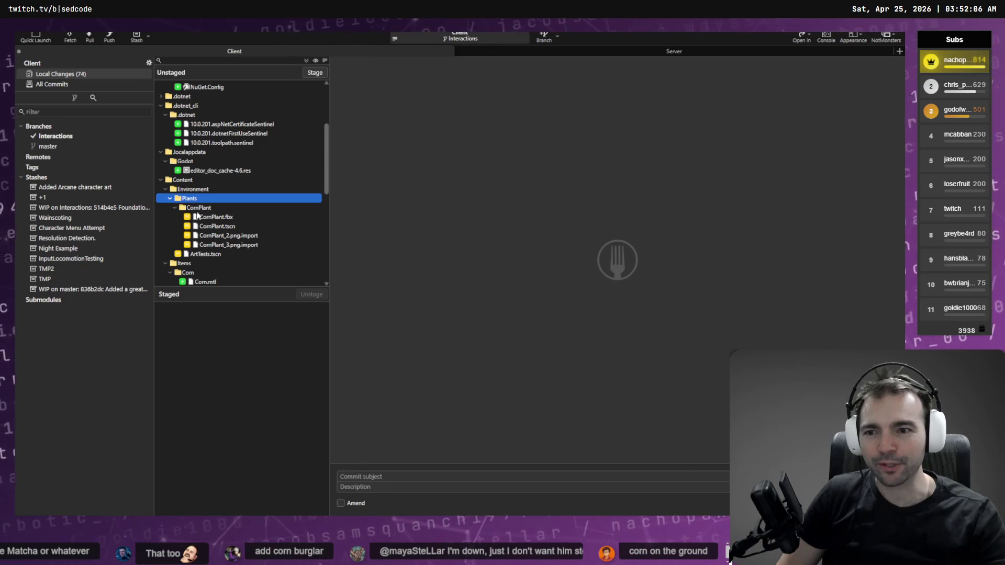
click(262, 208)
click(320, 75)
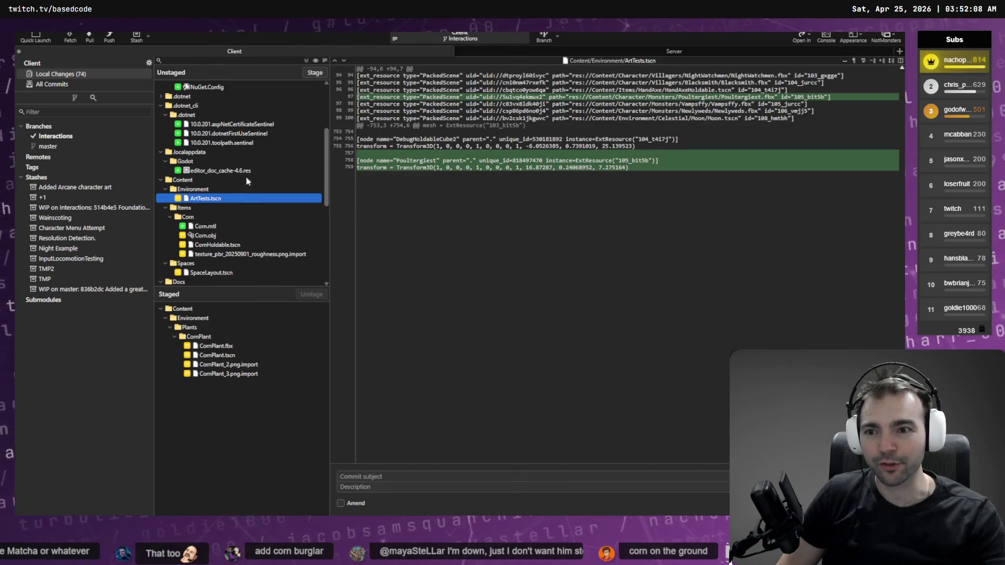
click(220, 189)
click(315, 73)
Stage the Corn item, SpaceLayout scene, Runtime code and UnitTests changes, then switch to the terminal.
click(230, 189)
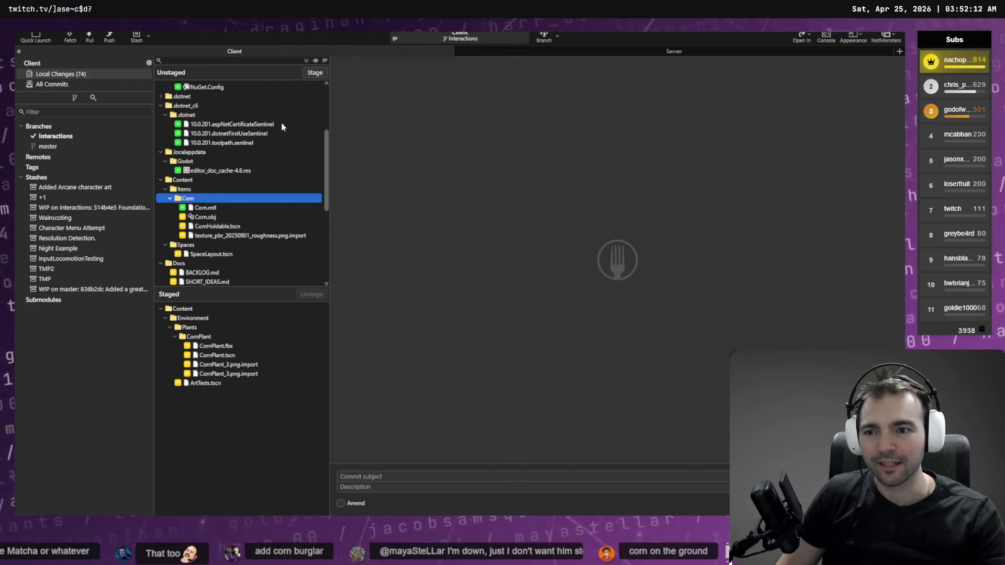
click(315, 74)
click(315, 74)
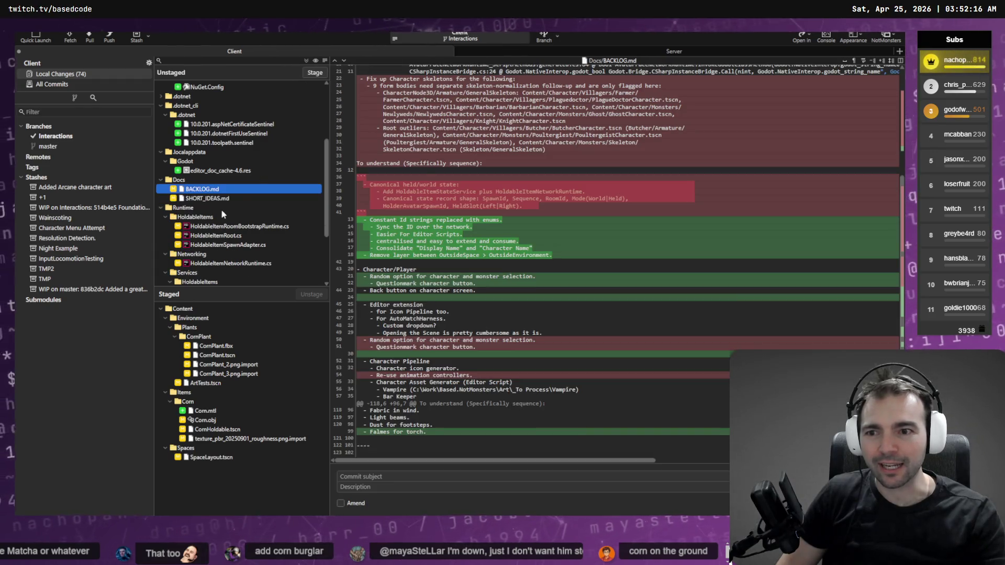
click(221, 208)
click(316, 72)
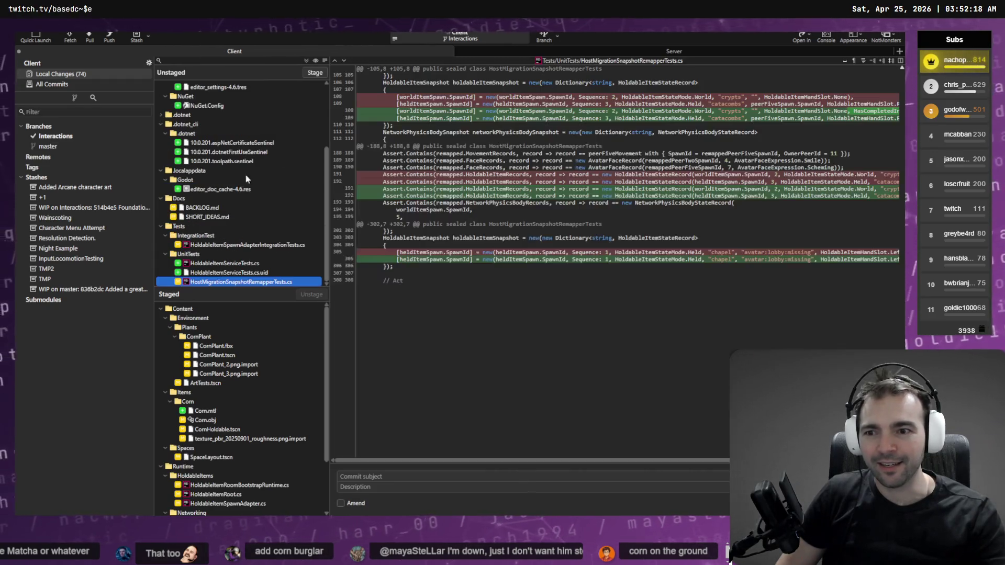
click(205, 255)
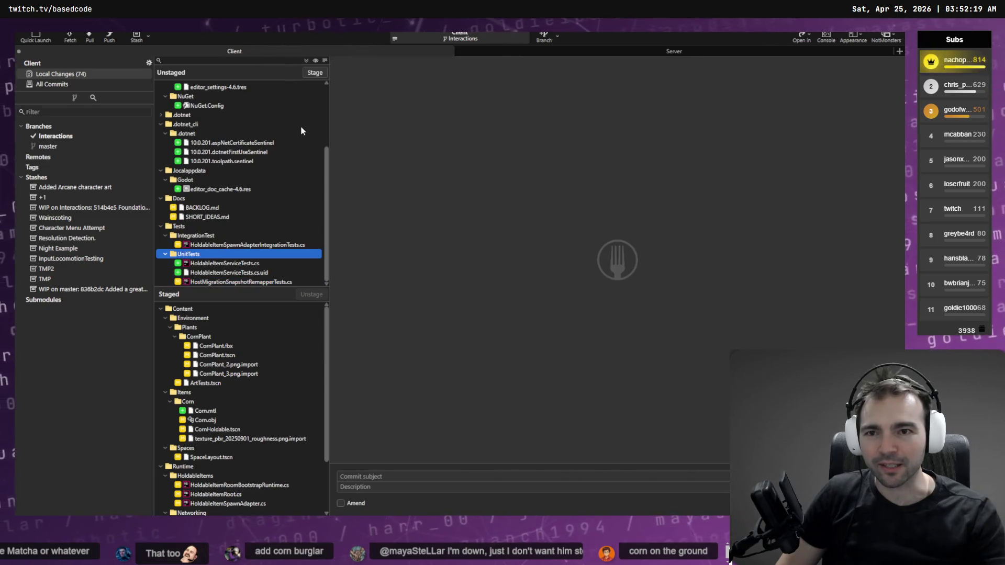
click(315, 73)
scroll(257, 414, down, 4)
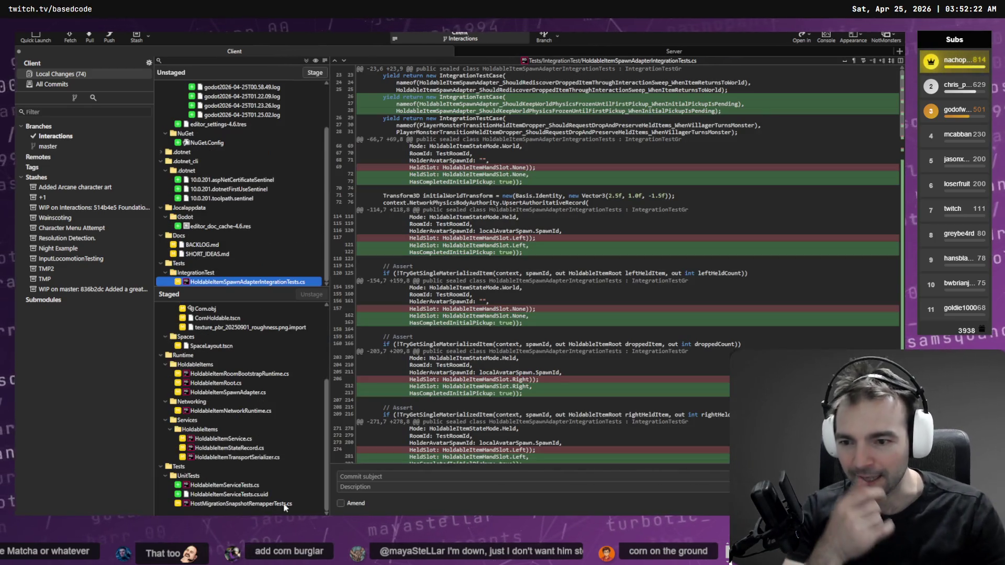
scroll(265, 463, up, 4)
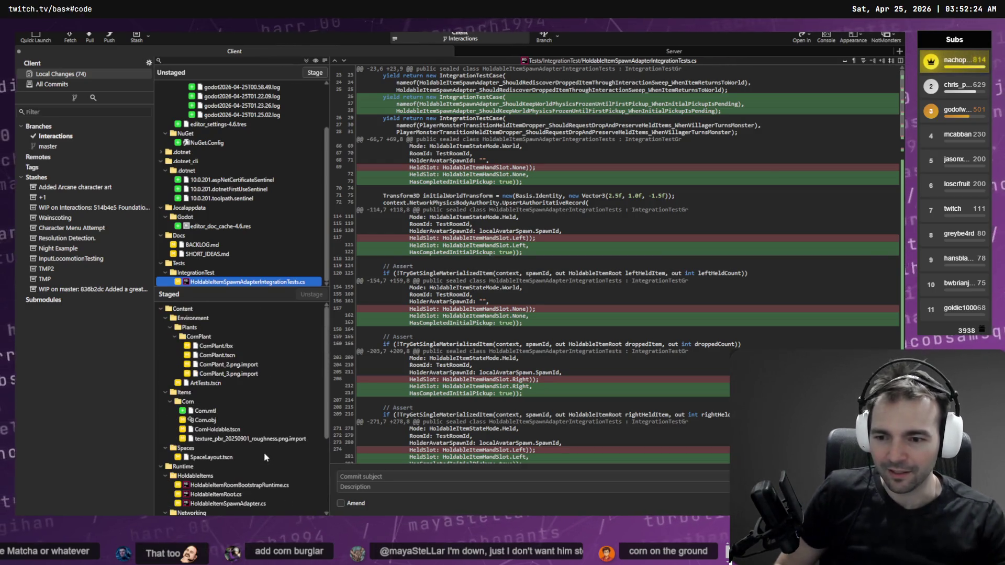
key(alt+Tab)
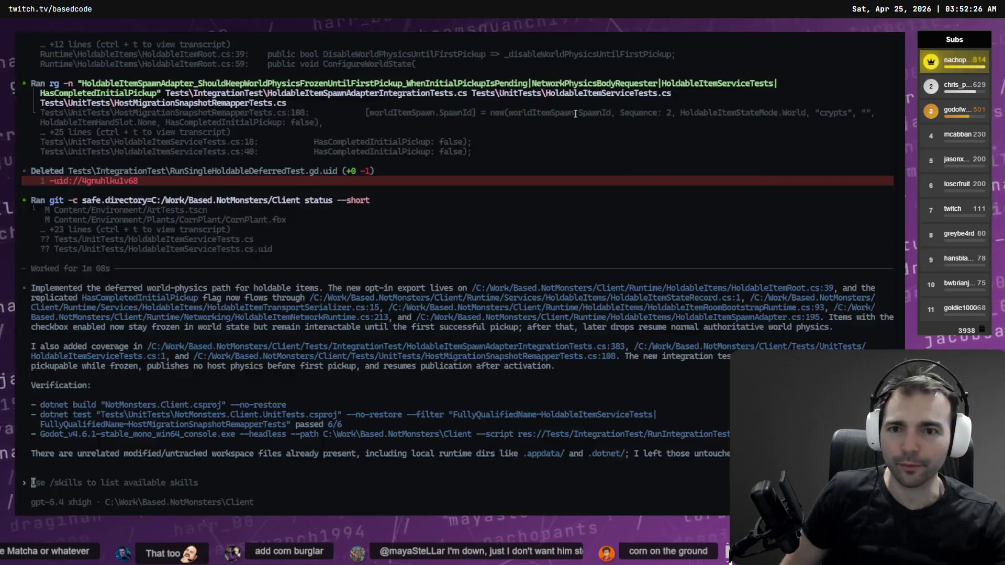
Exit Codex and change into the Client\Tests folder.
key(ctrl+c)
key(ctrl+c)
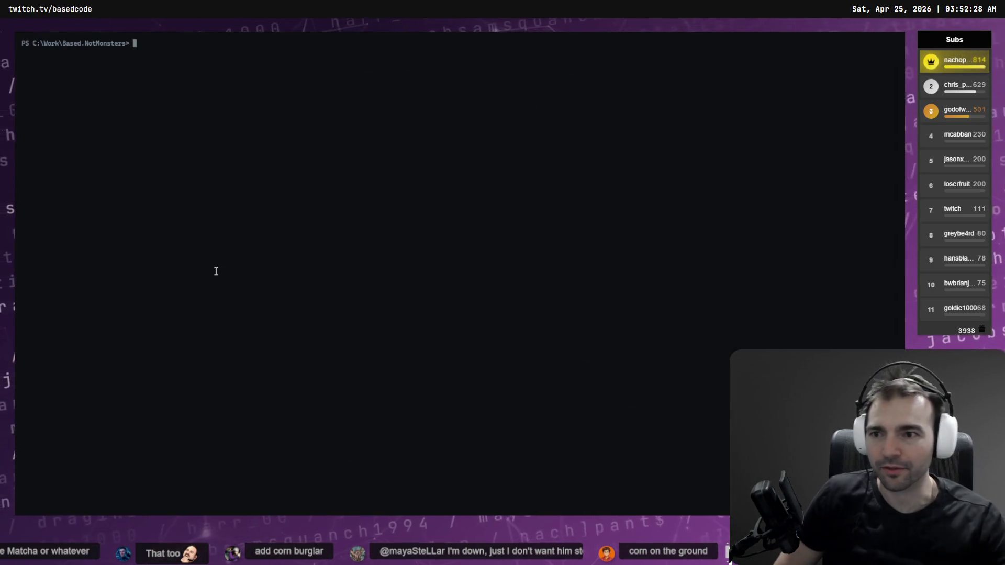
text(cd .\)
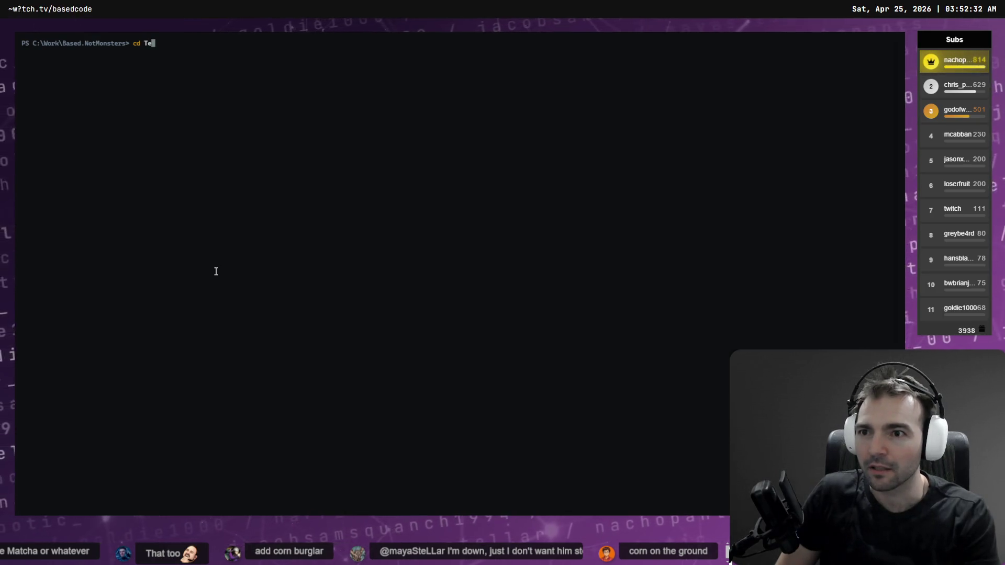
text(Cl)
key(Tab)
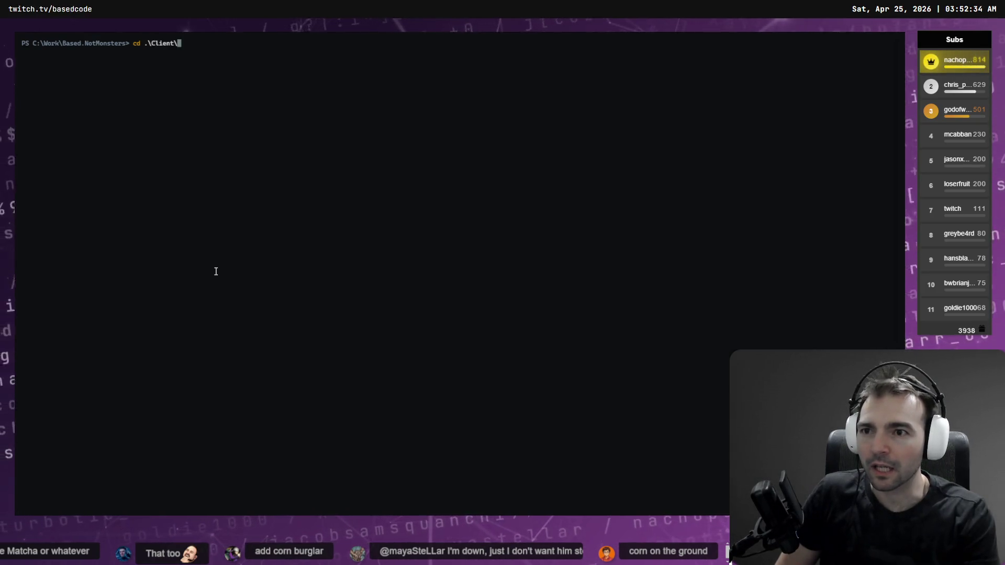
text(T)
key(Tab)
key(Return)
Run RunAllTests.bat to start the full client test suite.
text(.\R)
key(Tab)
key(Return)
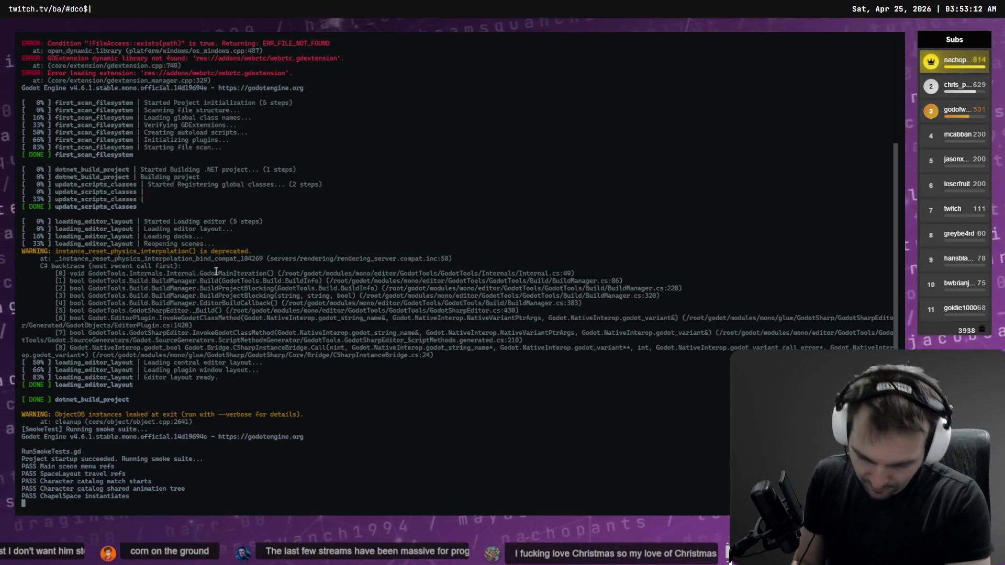
Enlarge the terminal text and scroll through the failed run's stack trace.
key(ctrl+plus)
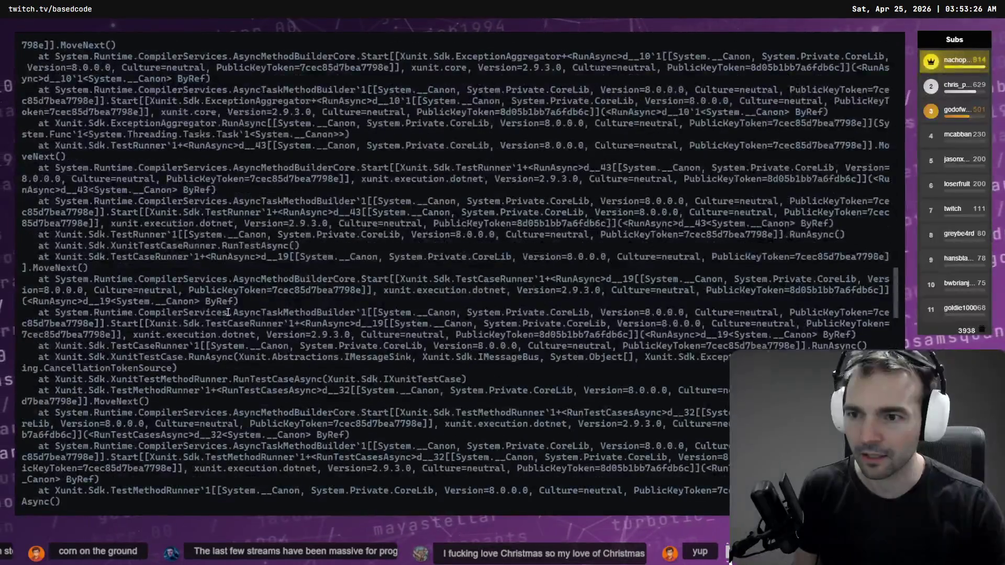
scroll(228, 313, up, 15)
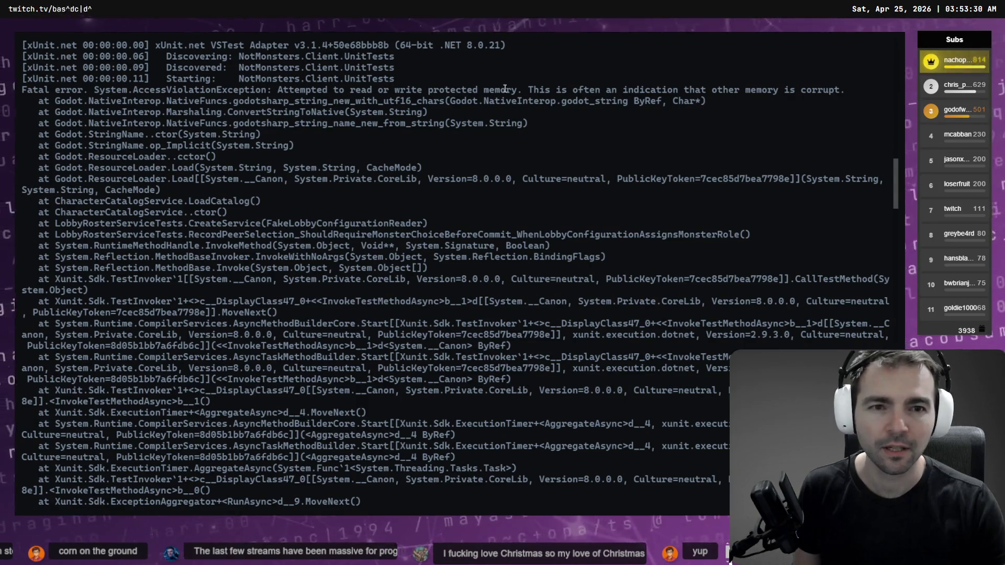
scroll(509, 106, up, 3)
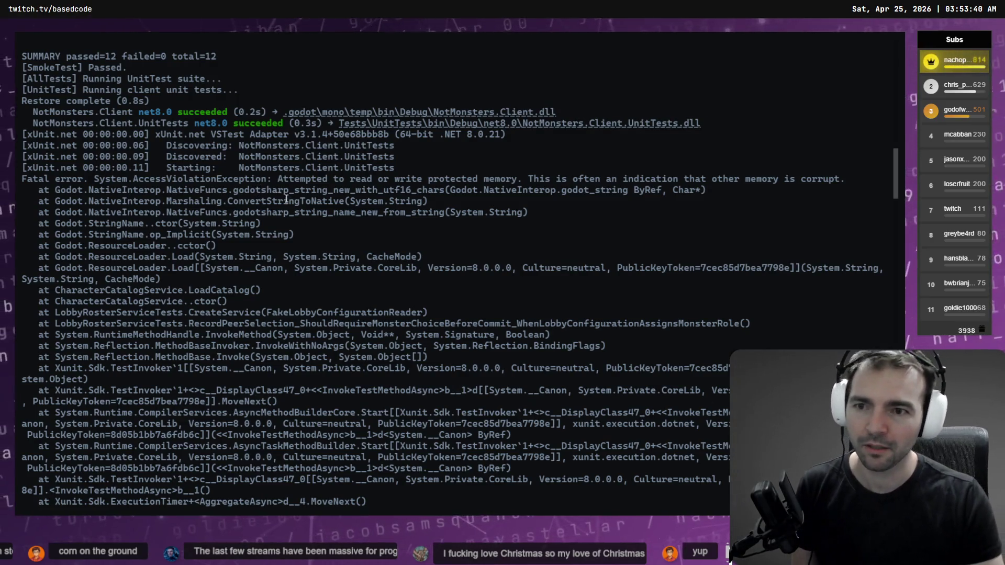
scroll(428, 263, down, 20)
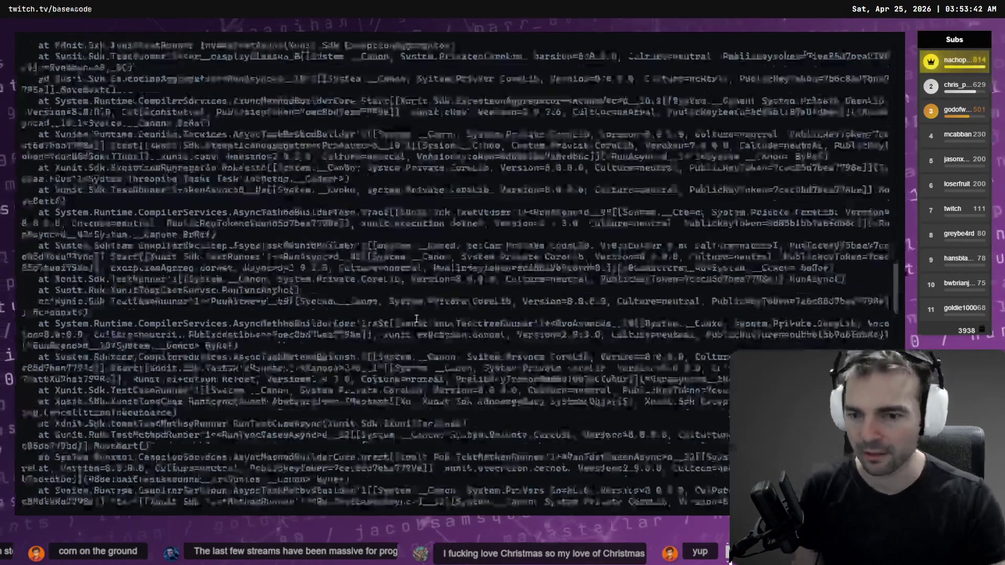
scroll(428, 263, down, 20)
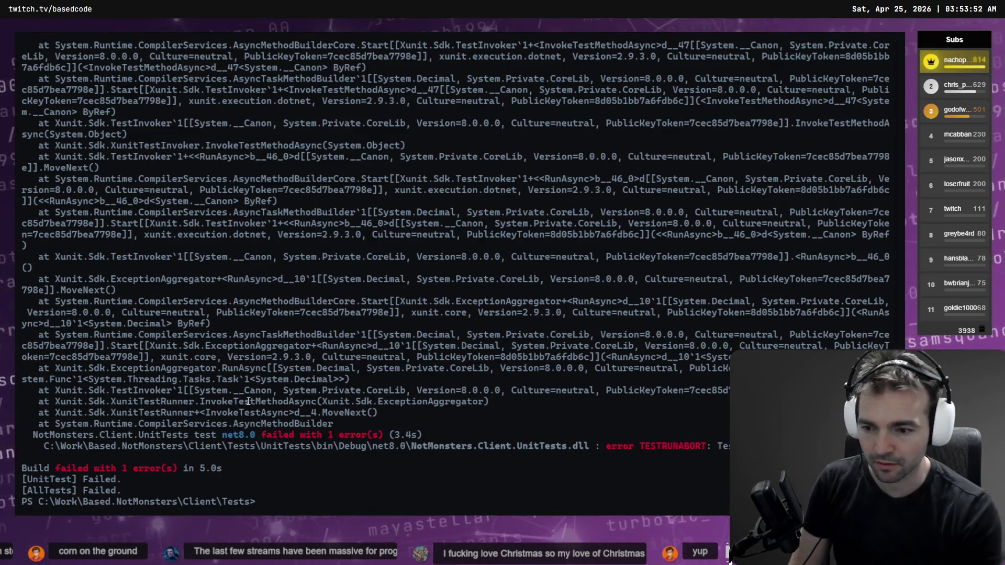
text(cd .\UnitTests\)
Move into UnitTests, rerun RunUnitTests.bat, and launch codex there.
key(Return)
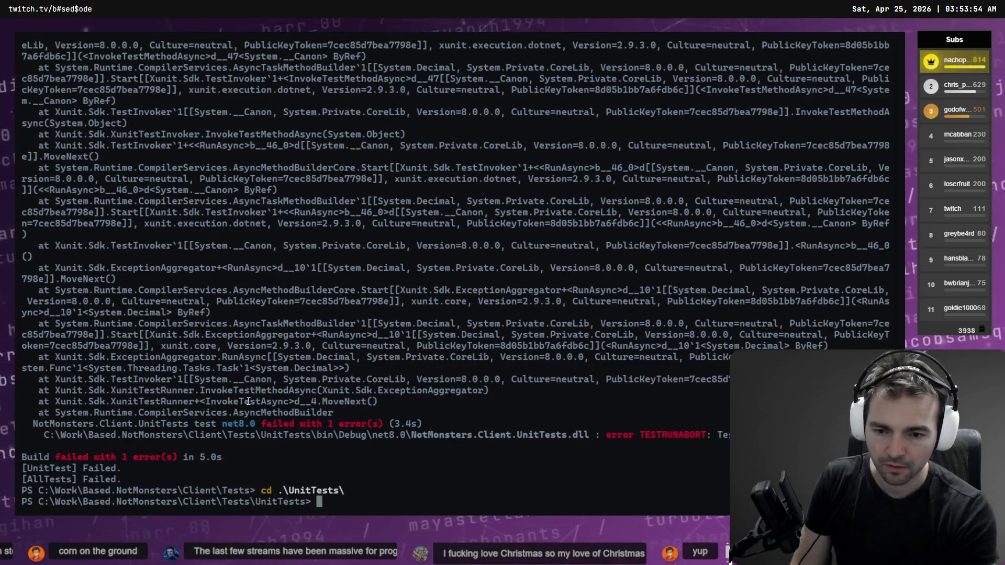
text(.\RunUnitTests.bat)
key(Return)
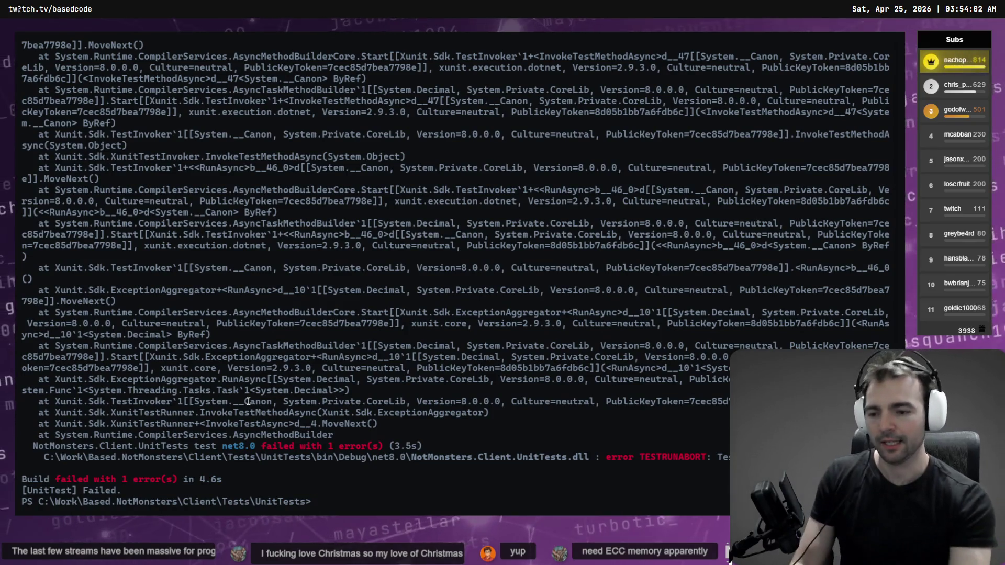
text(codex)
key(Return)
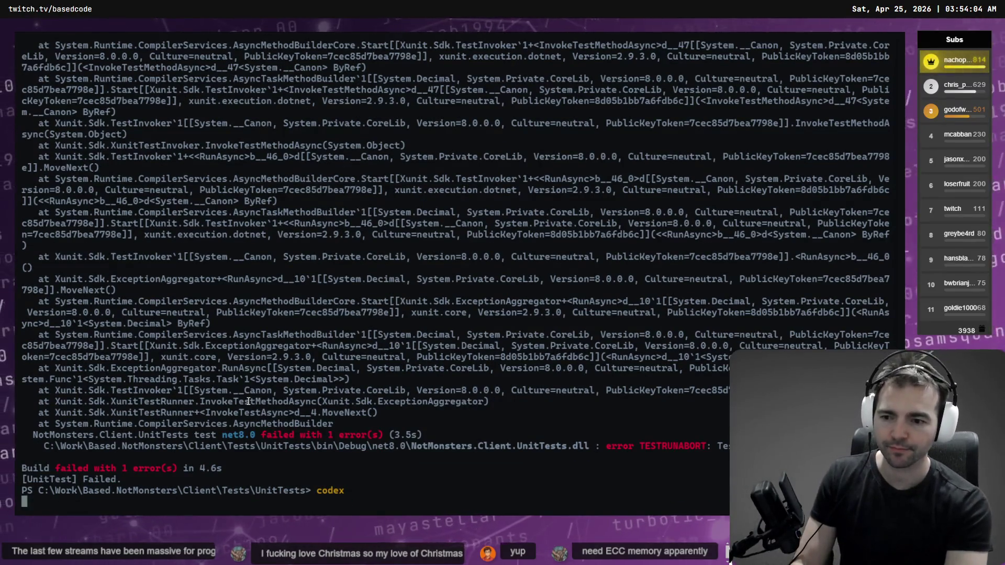
Dictate and send Codex the request to run the unit tests here and diagnose the failure.
key(ctrl+super)
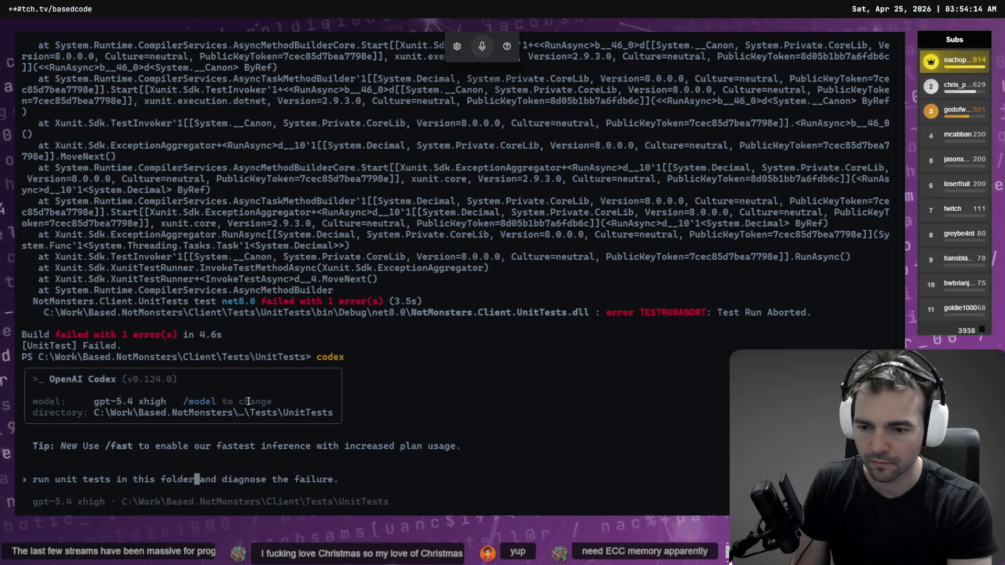
key(Return)
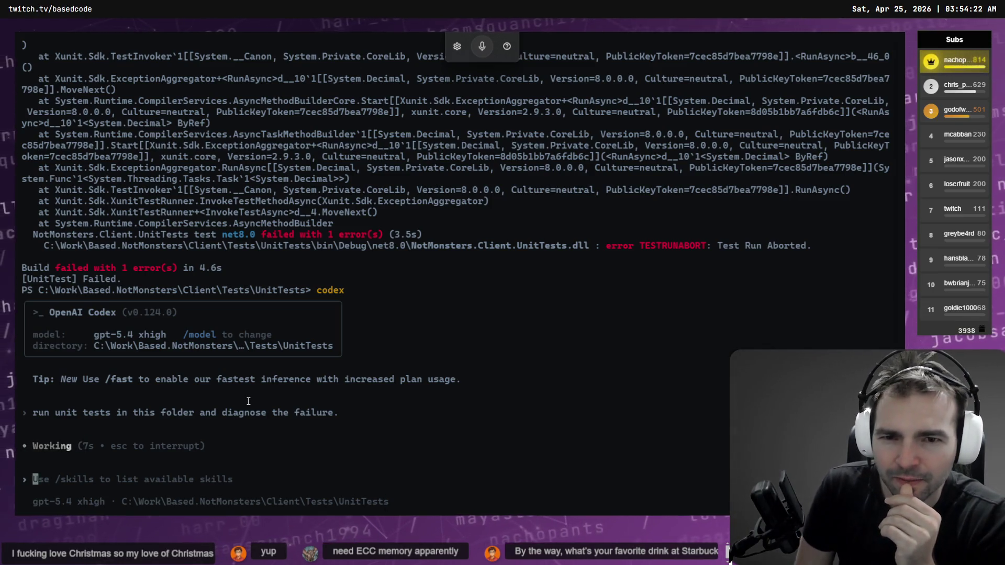
scroll(433, 315, up, 10)
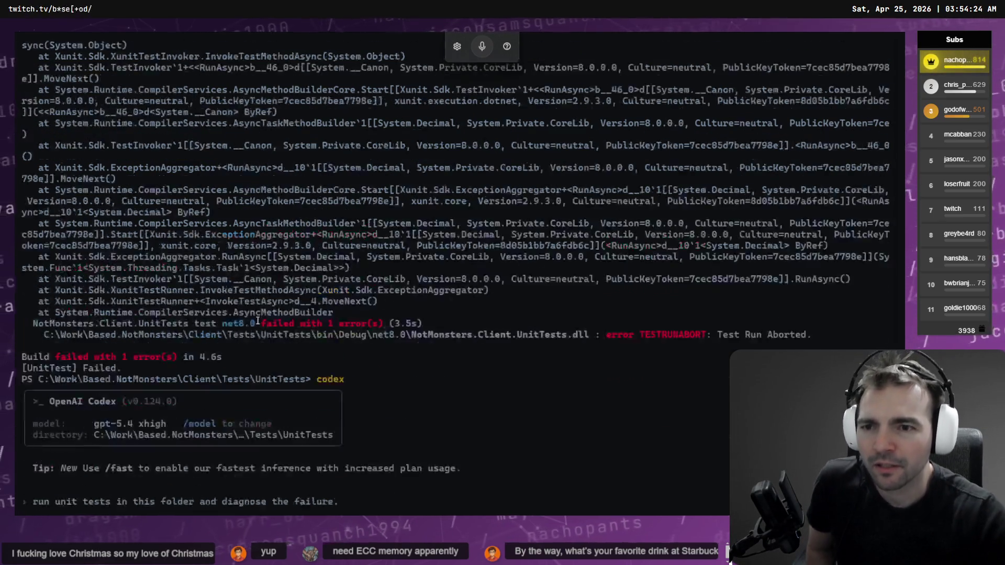
scroll(433, 314, up, 15)
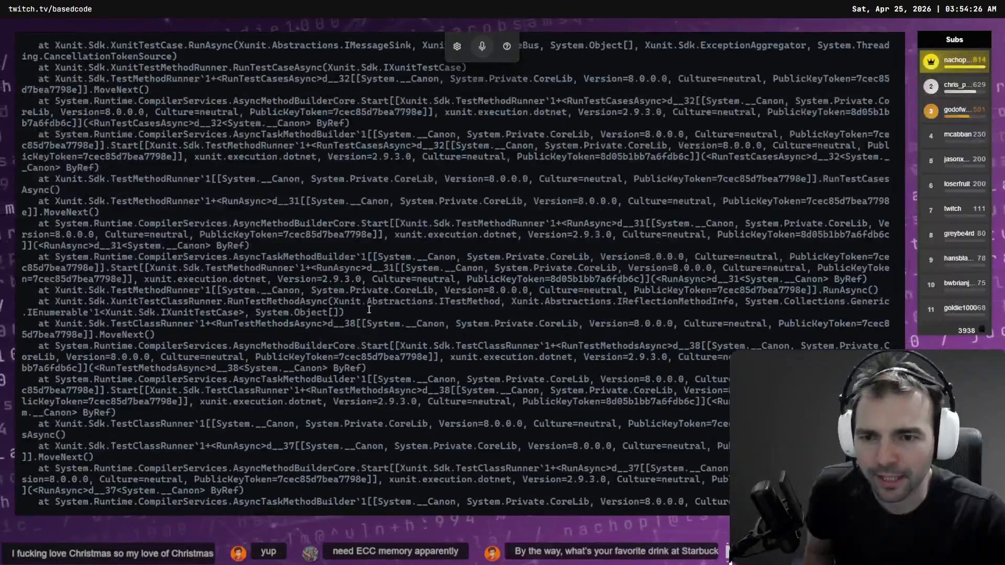
scroll(350, 309, down, 20)
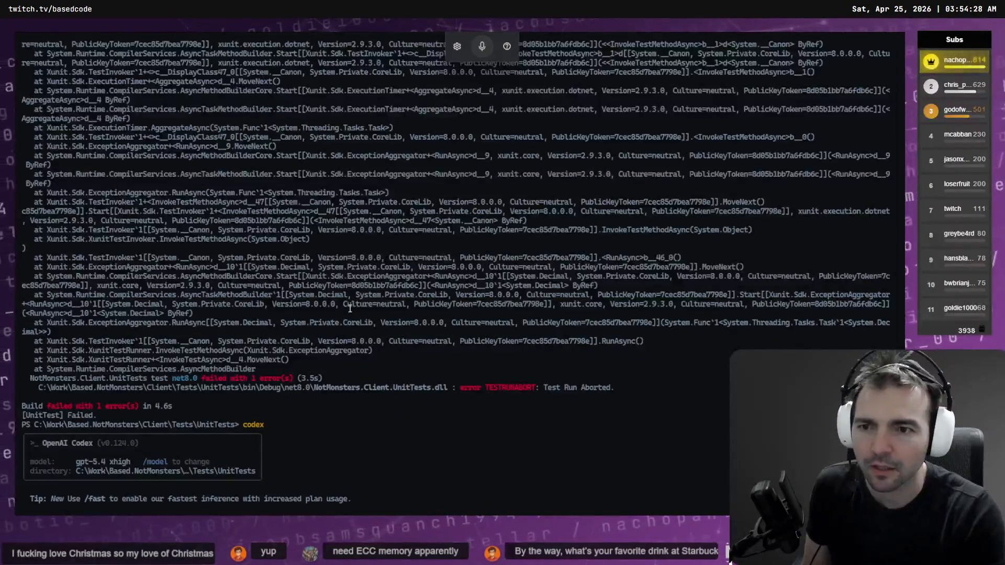
scroll(182, 182, up, 10)
scroll(182, 182, up, 10)
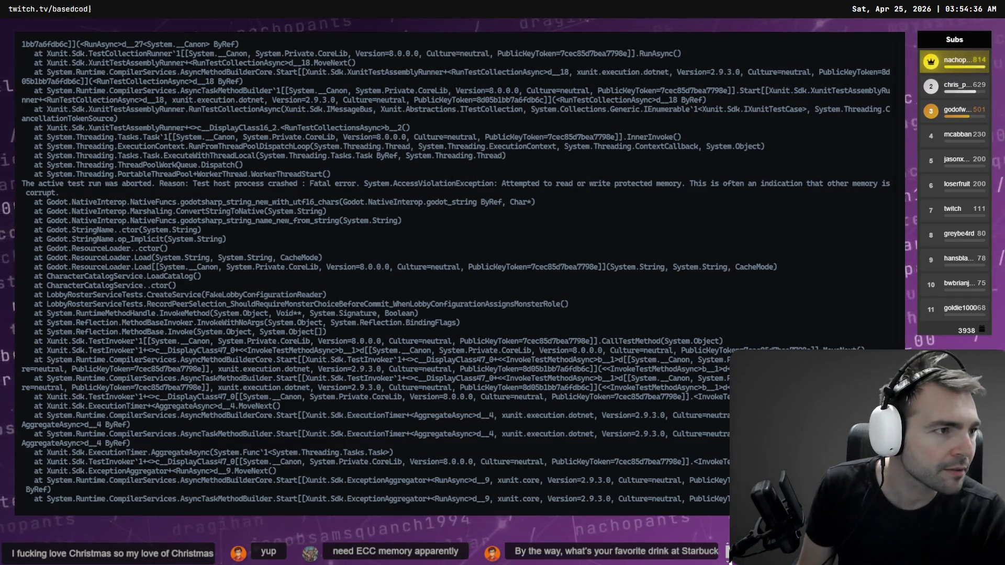
Dismiss the confirmation prompt in Godot and return to the Codex terminal.
key(alt+Tab)
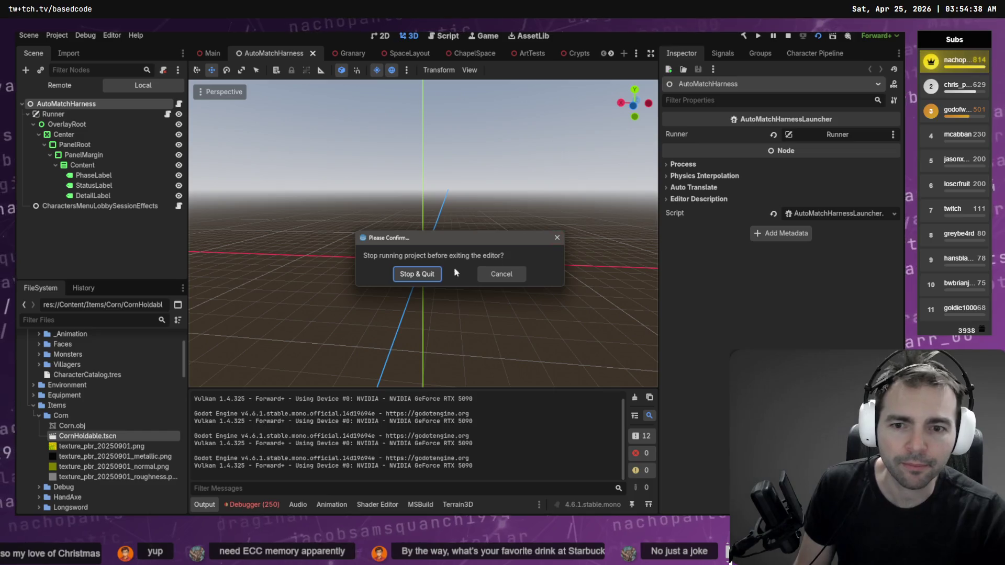
click(416, 273)
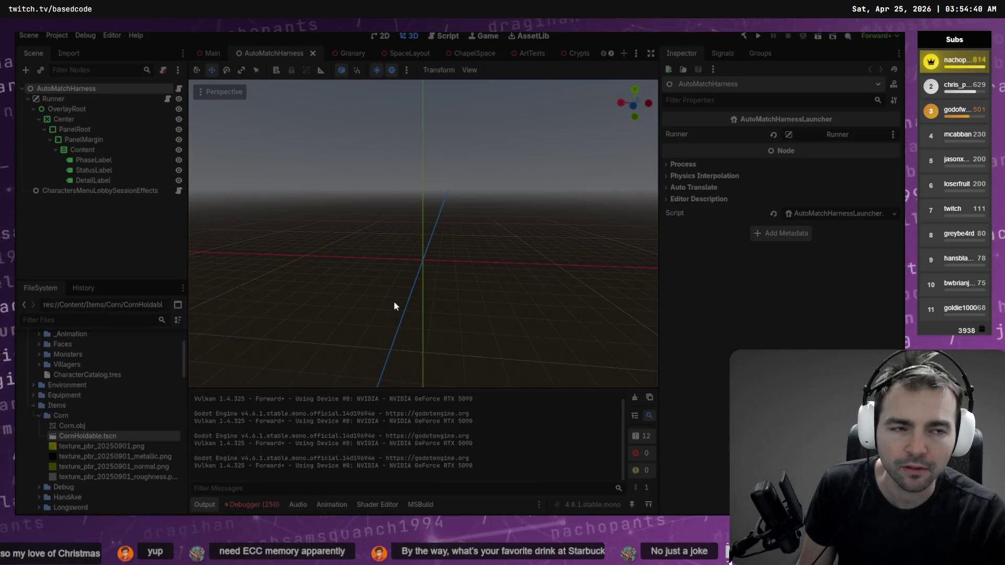
key(alt+Tab)
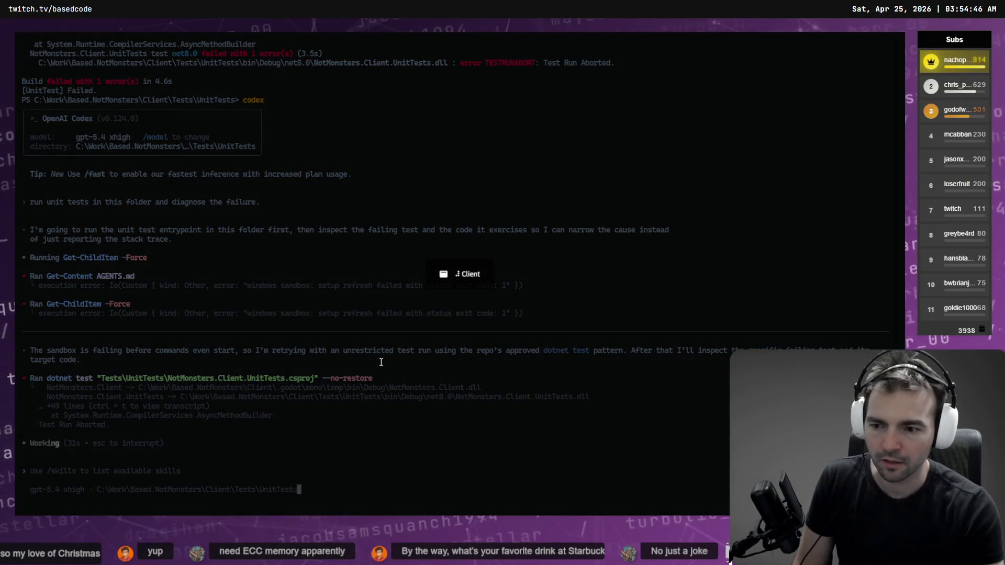
Split the terminal with Alt+Shift+D and bring up the shell profile list for the new pane.
key(alt+shift+d)
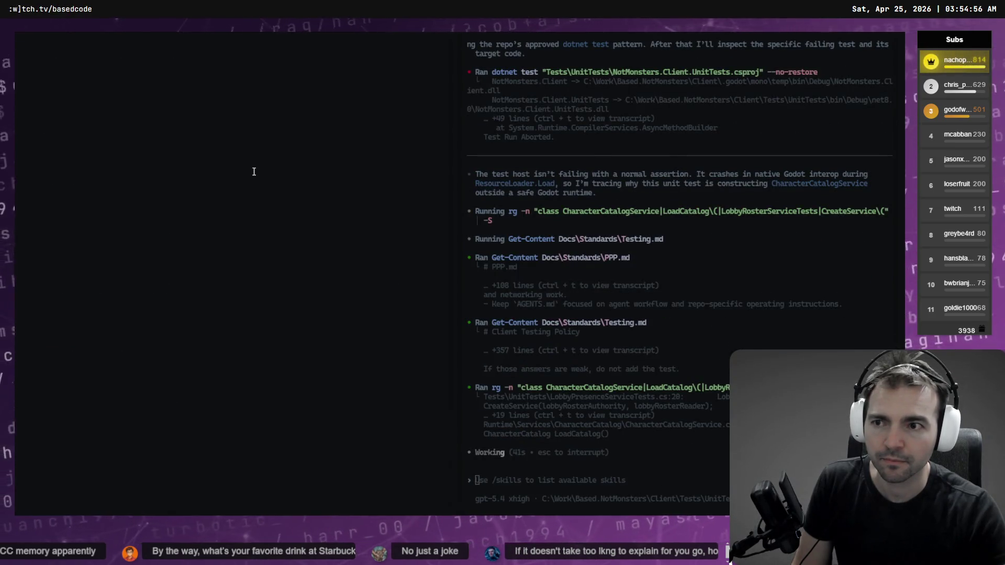
key(alt+Tab)
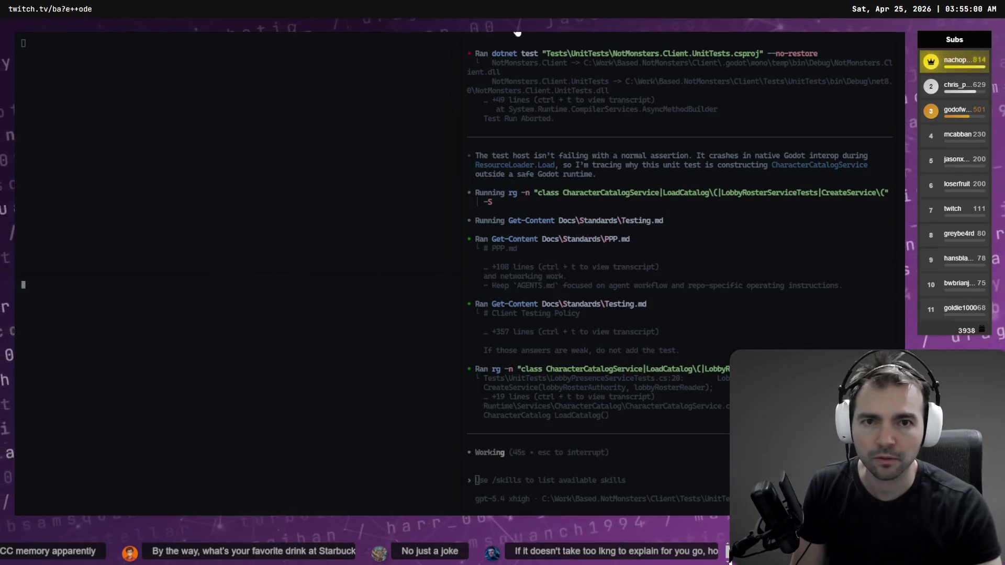
key(ctrl+shift+e)
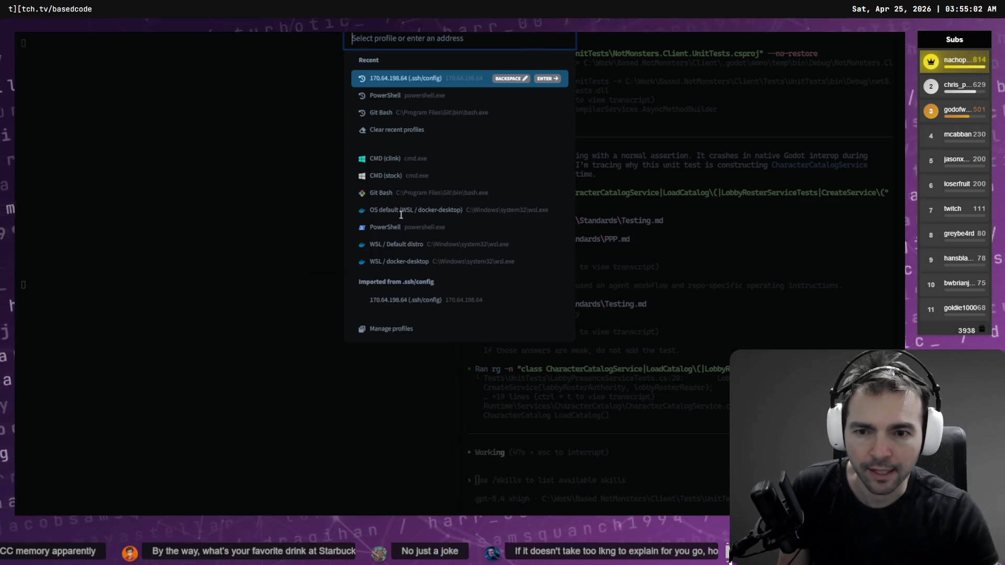
Start a new PowerShell and navigate into Client\Tests, listing the Client folder on the way.
click(394, 227)
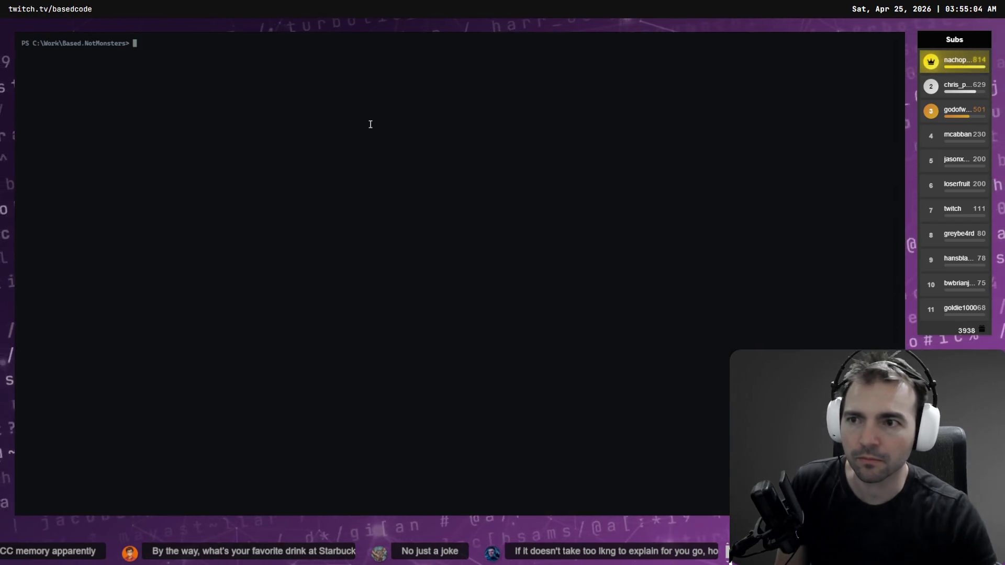
text(cd cl)
key(Tab)
key(Return)
text(ls)
key(Return)
text(ct)
key(BackSpace)
text(d .	e)
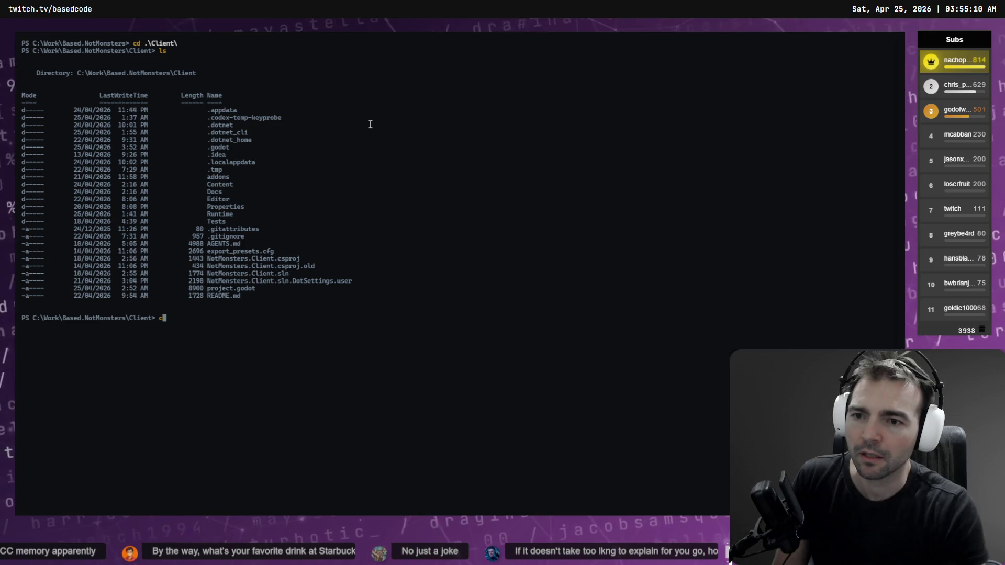
key(Tab)
key(Return)
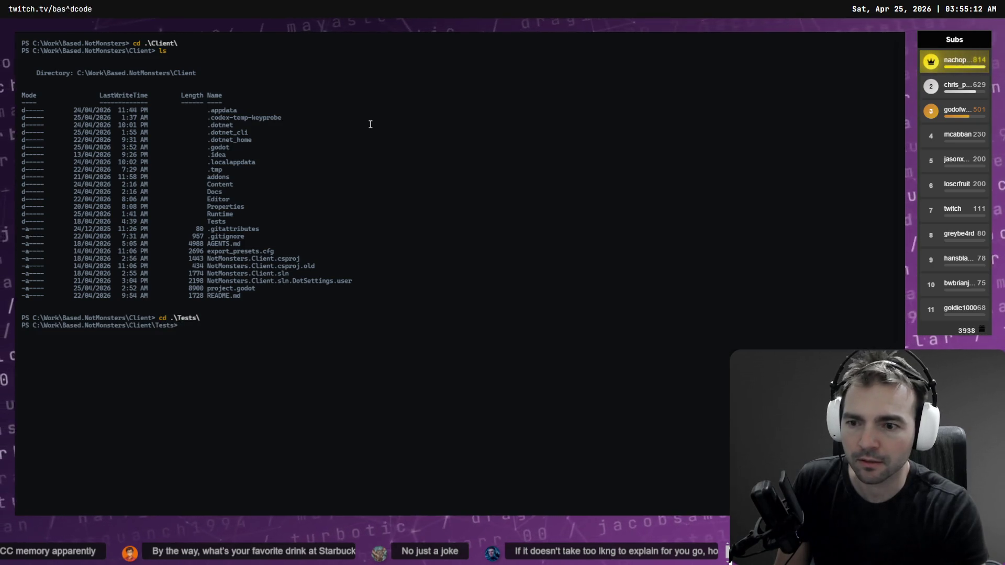
Enter UnitTests, rerun RunUnitTests.bat, then exit that PowerShell session.
text(ls)
key(Return)
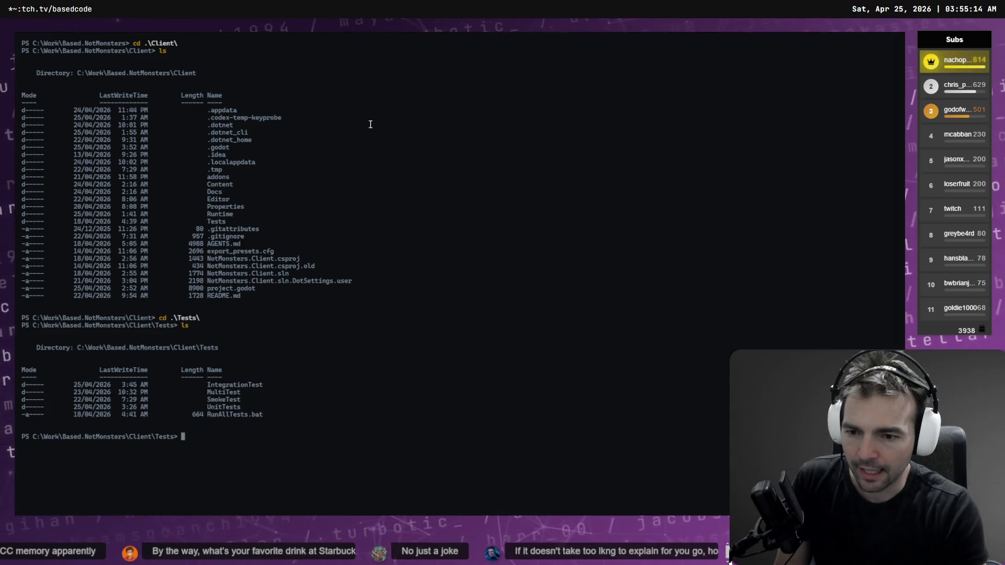
text(cd .\u)
key(Tab)
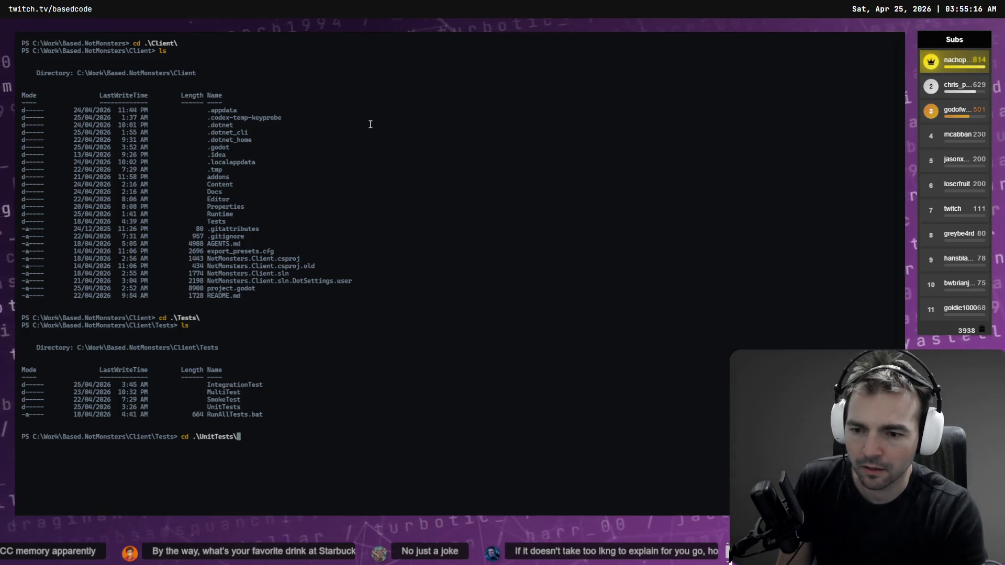
key(Return)
text(.)
key(Tab)
key(Return)
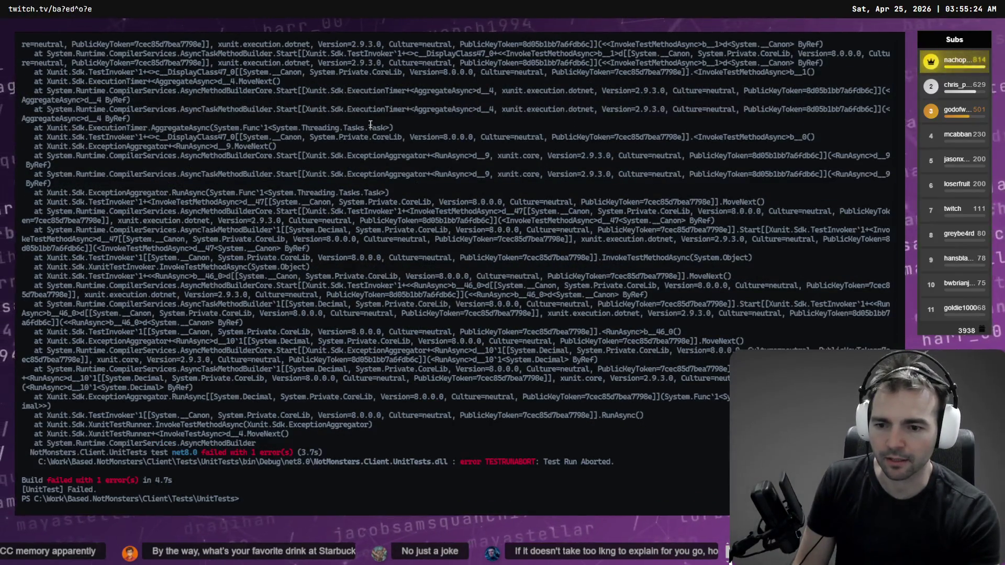
text(ex)
key(Return)
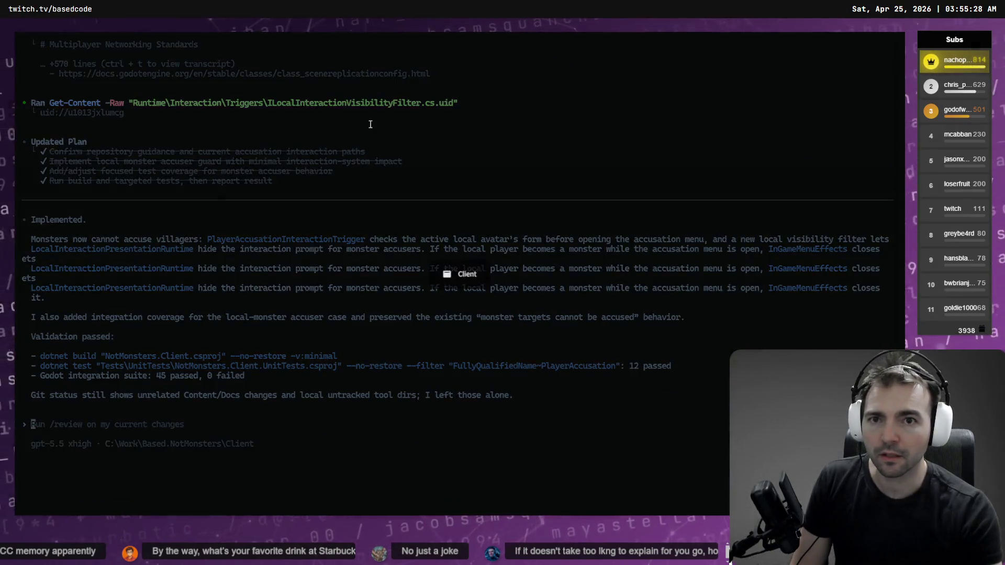
Refocus the Codex pane and drag its divider to widen it across most of the window.
key(ctrl+Tab)
click(156, 385)
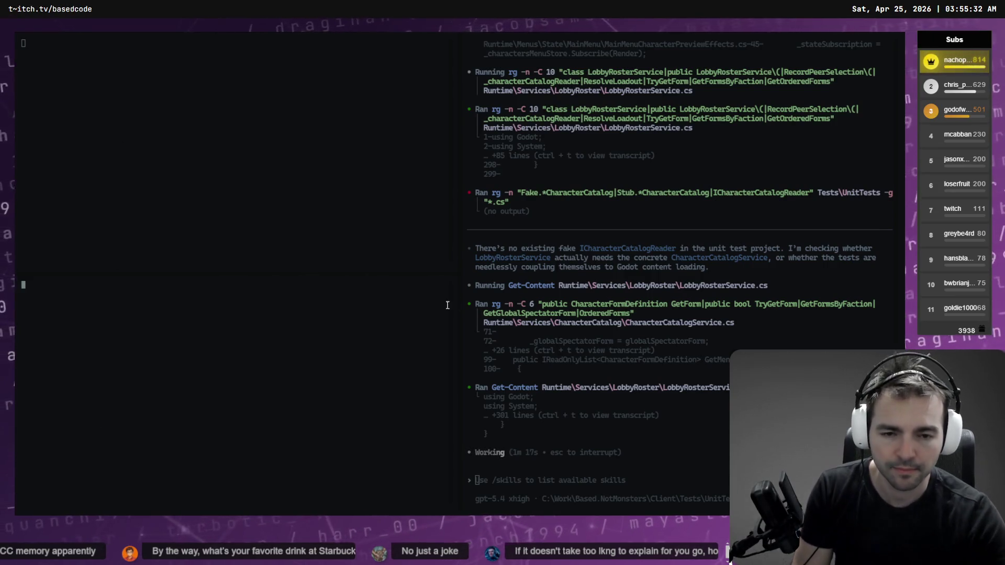
click(454, 139)
drag(454, 140, 236, 140)
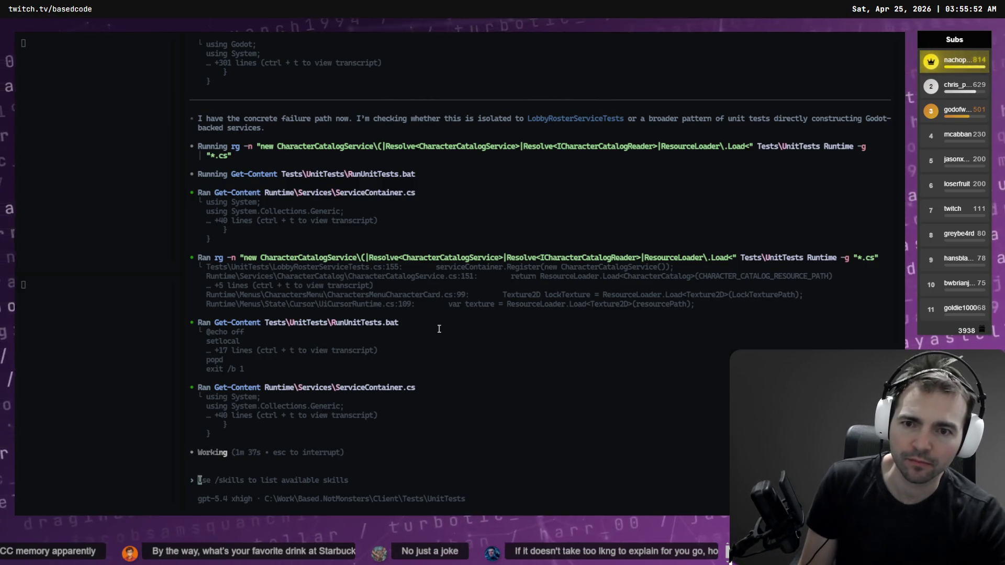
Interrupt the running Codex diagnosis with Ctrl+C and scroll through its output.
key(ctrl+c)
key(ctrl+c)
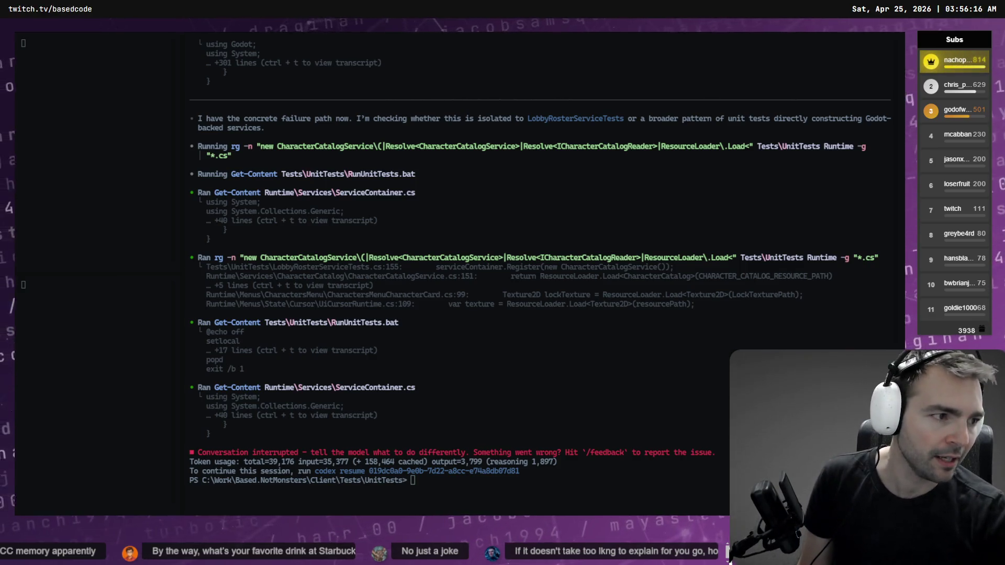
scroll(341, 188, down, 2)
scroll(365, 183, down, 10)
Zoom the tldraw canvas from 51% to 196% on the NOT MONSTERS key art and select the image.
scroll(473, 318, down, 5)
scroll(194, 268, right, 8)
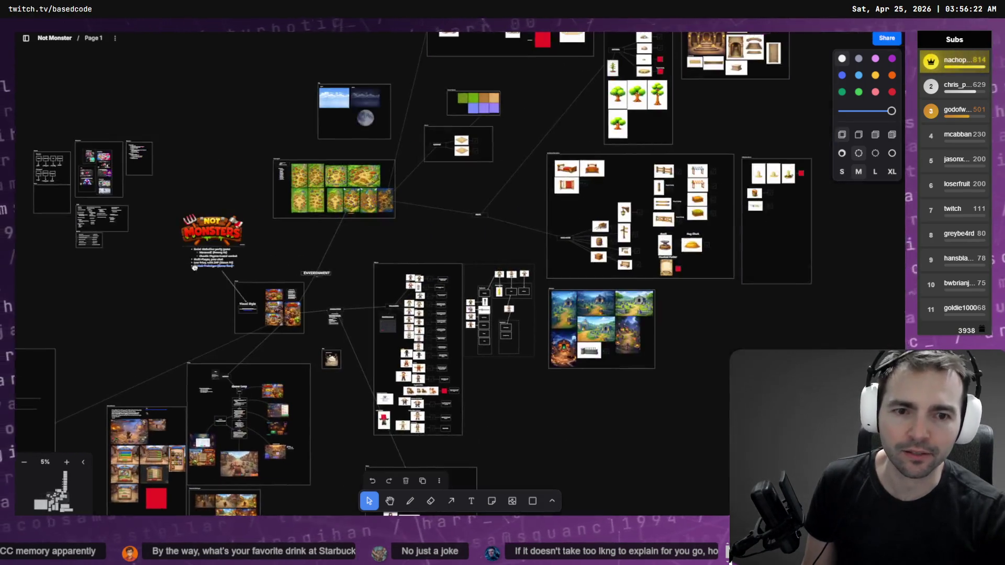
scroll(294, 314, up, 10)
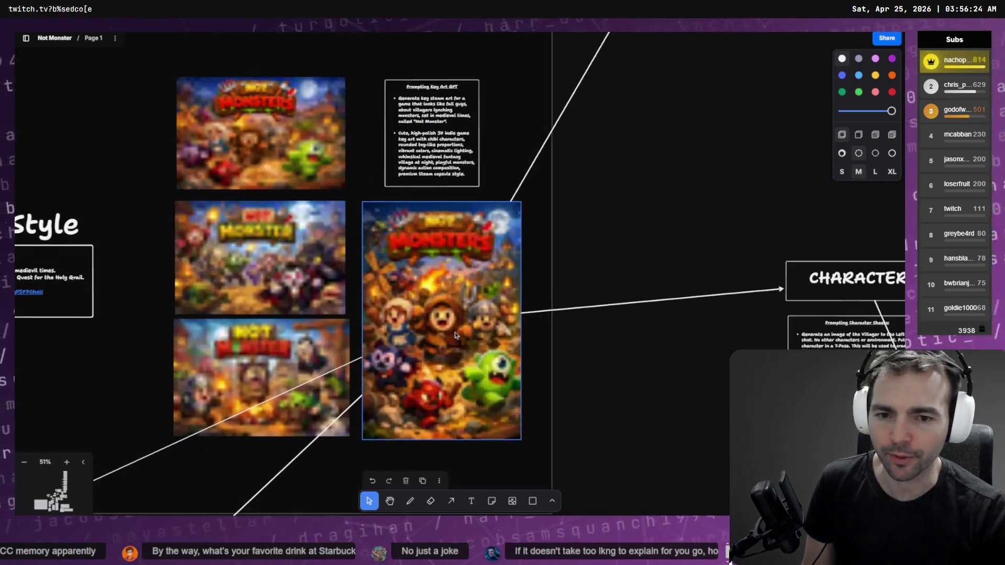
scroll(434, 327, up, 5)
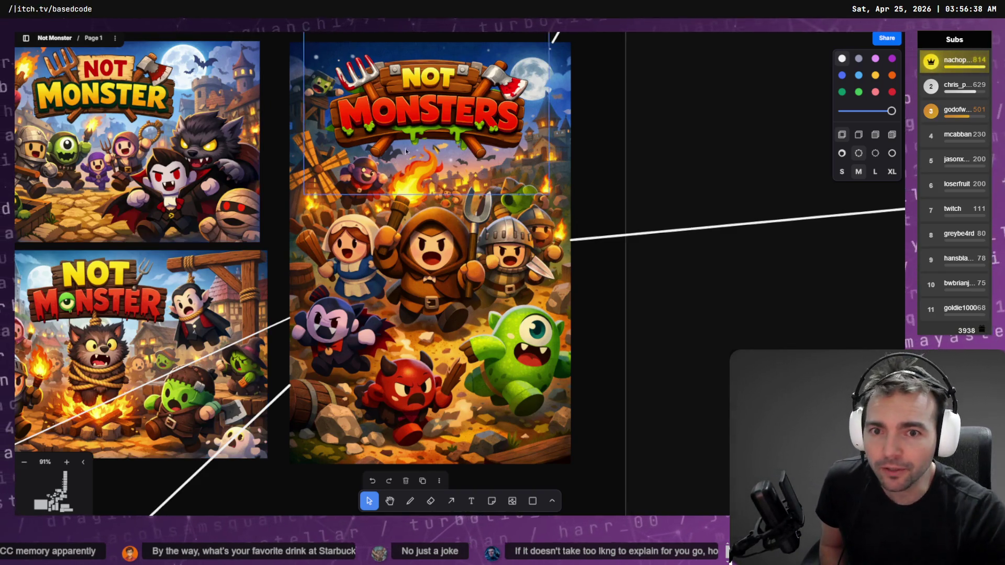
scroll(477, 295, up, 10)
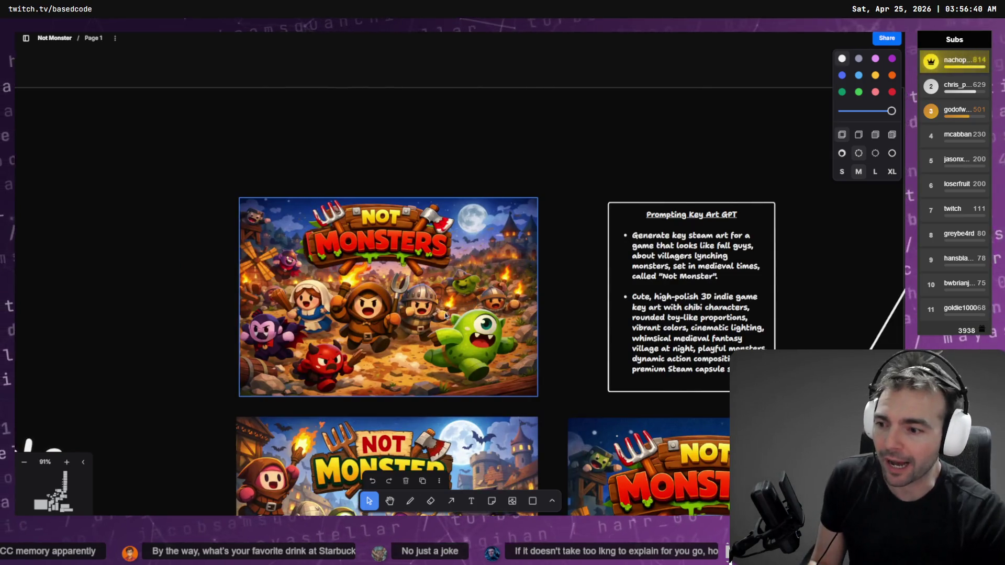
scroll(445, 315, up, 5)
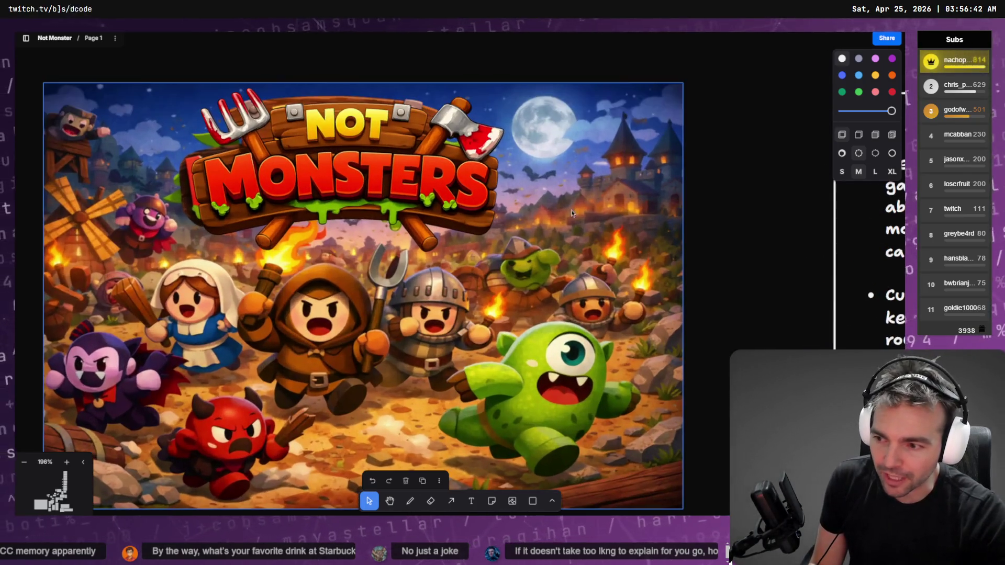
click(469, 322)
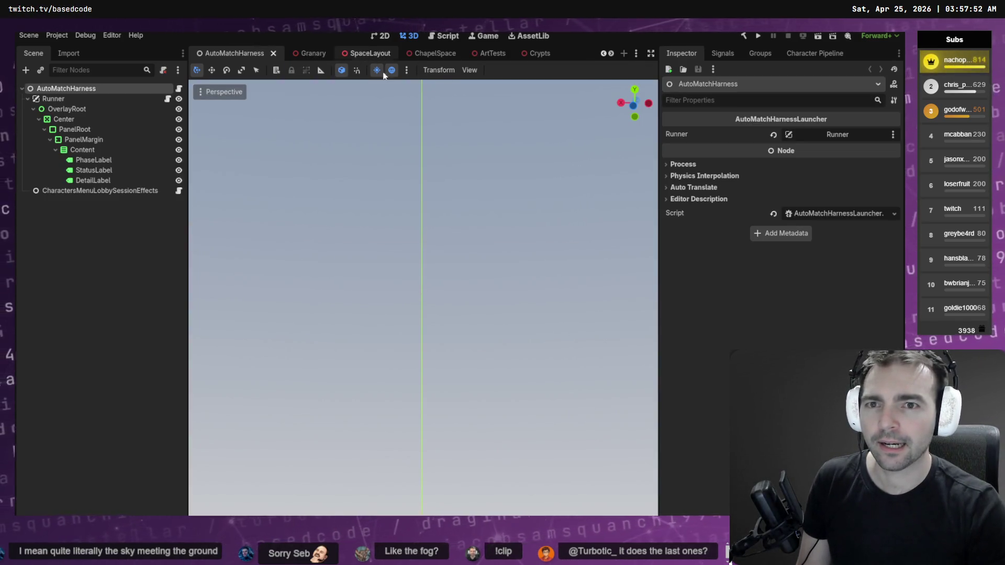
Switch the right dock to the Inspector and fly through SpaceLayout's cornfield, village street and chapel.
click(806, 55)
click(680, 55)
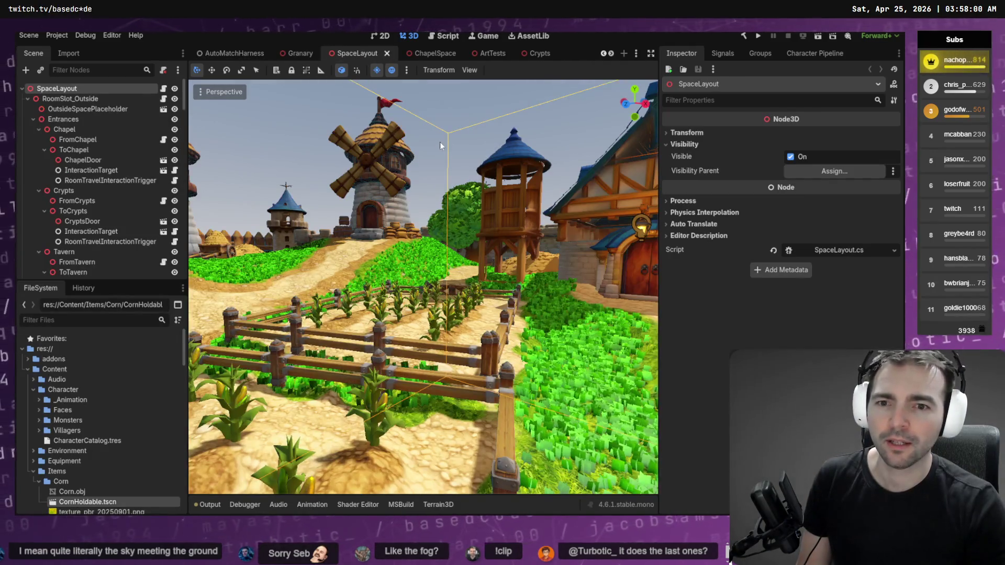
key(w)
key(w)
key(w)
key(w)
key(w)
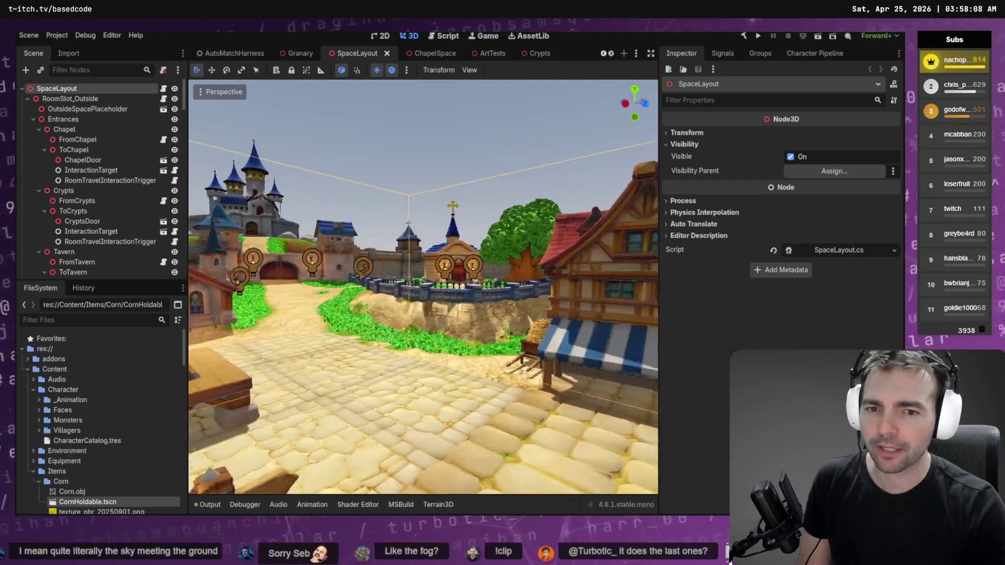
key(w)
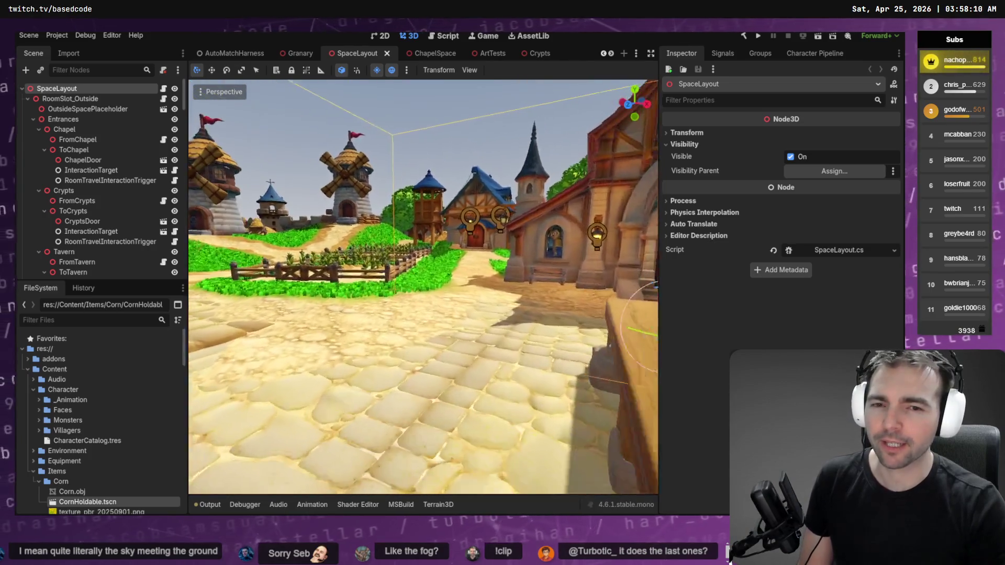
right_click(458, 269)
key(w)
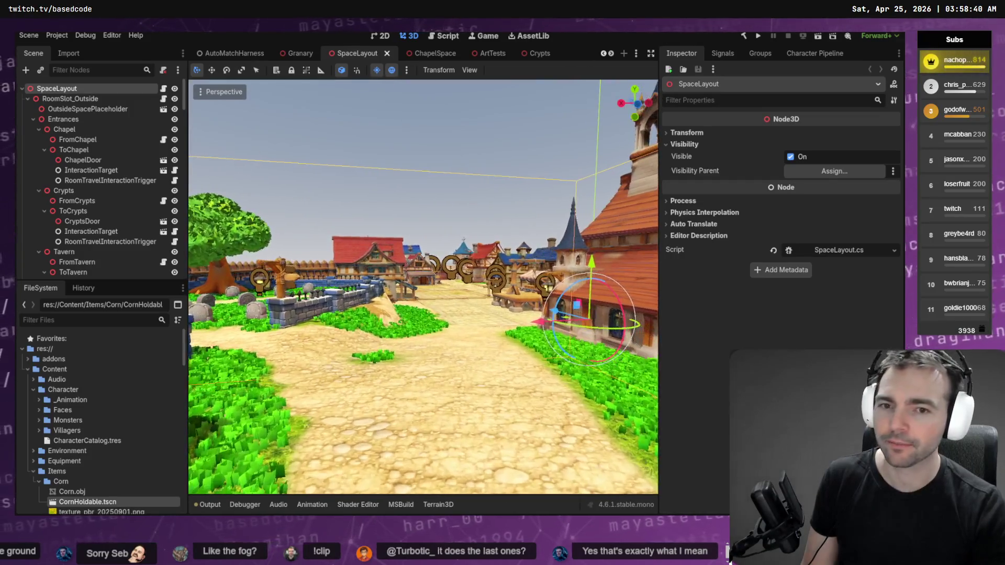
click(413, 210)
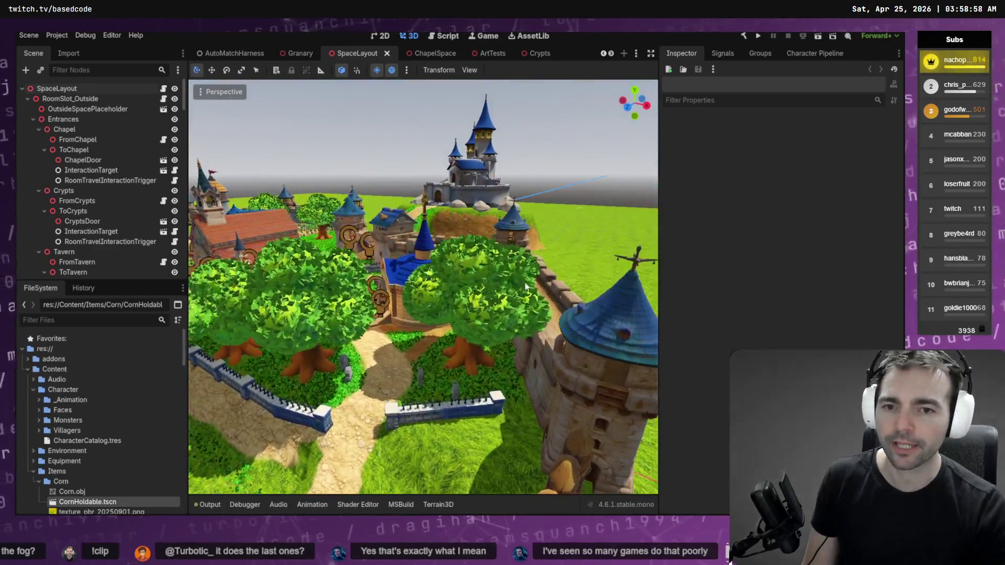
Check the OutsideSpacePlaceholder node, then fly down the market street toward the blue-domed church.
click(482, 323)
click(486, 234)
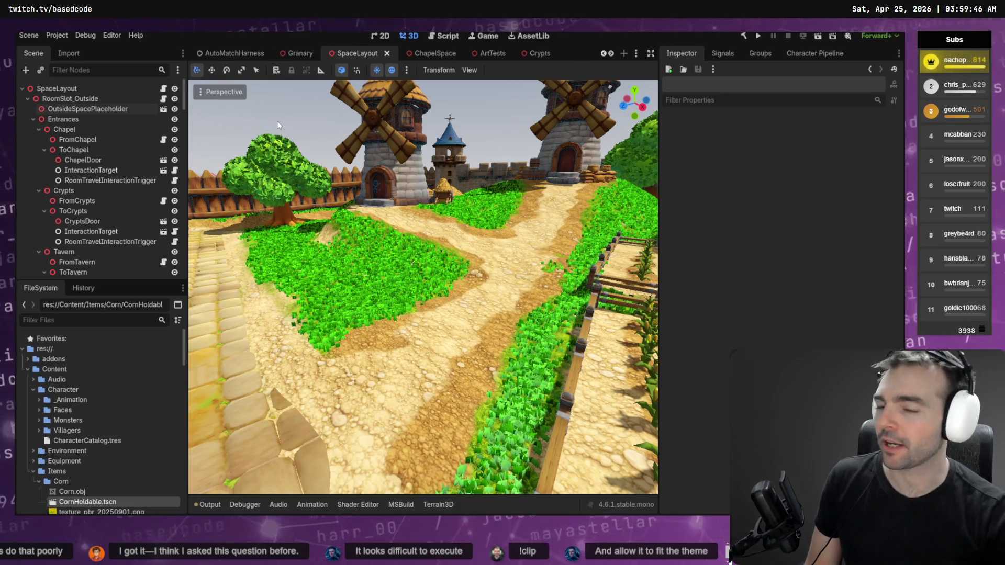
key(w)
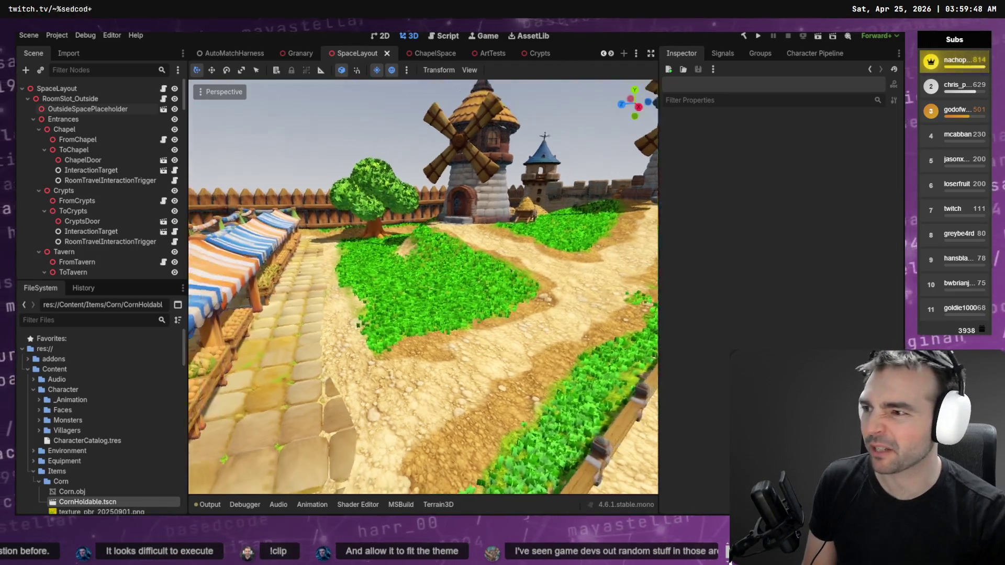
key(w)
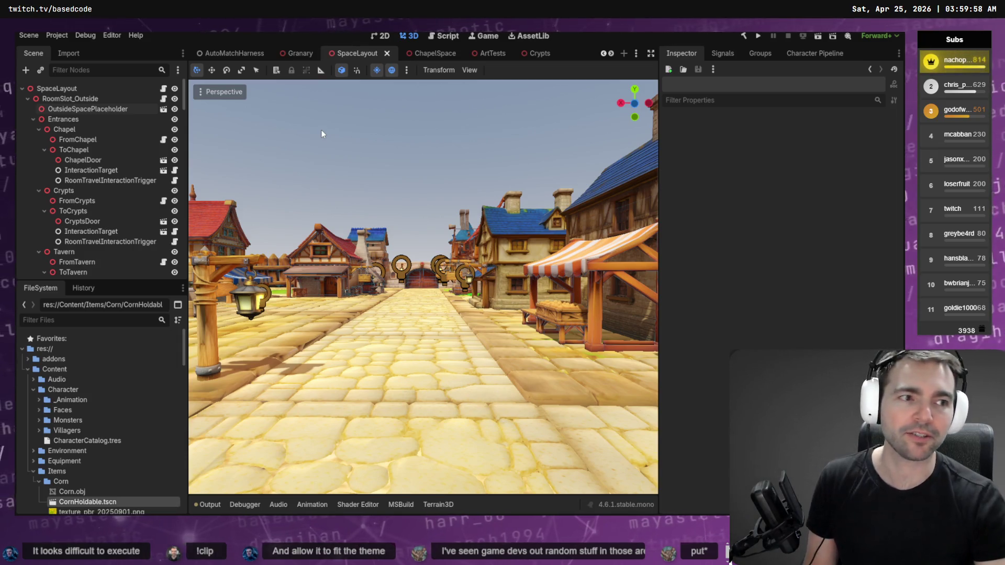
key(w)
key(w)
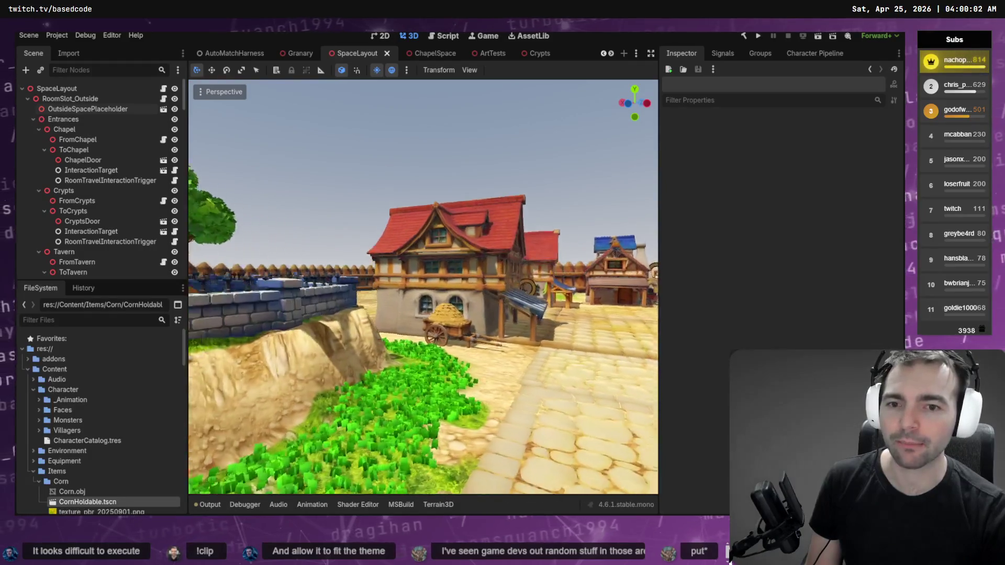
key(w)
key(w)
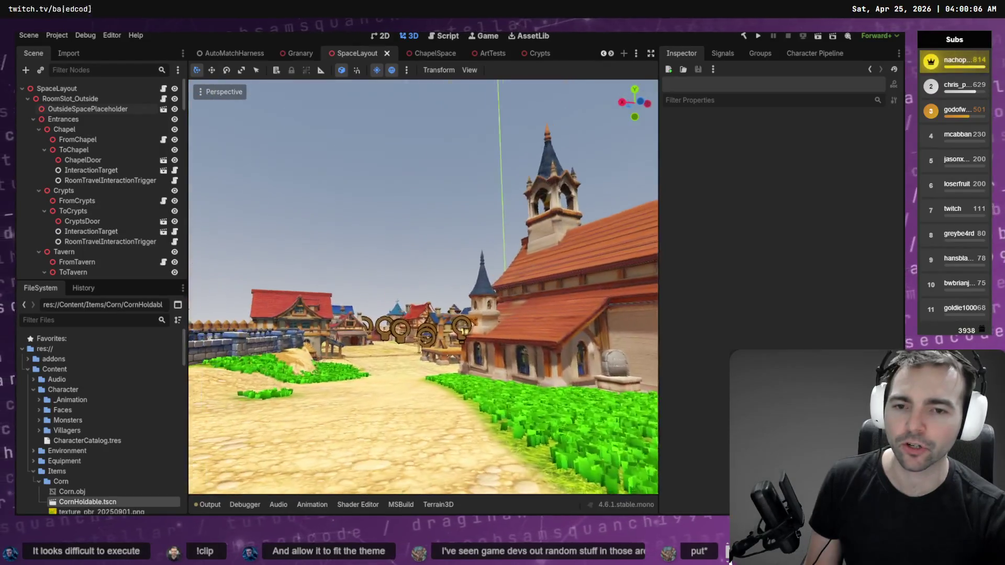
Fly past the lantern wall into the town square to face the castle, then switch to the browser.
key(w)
key(w)
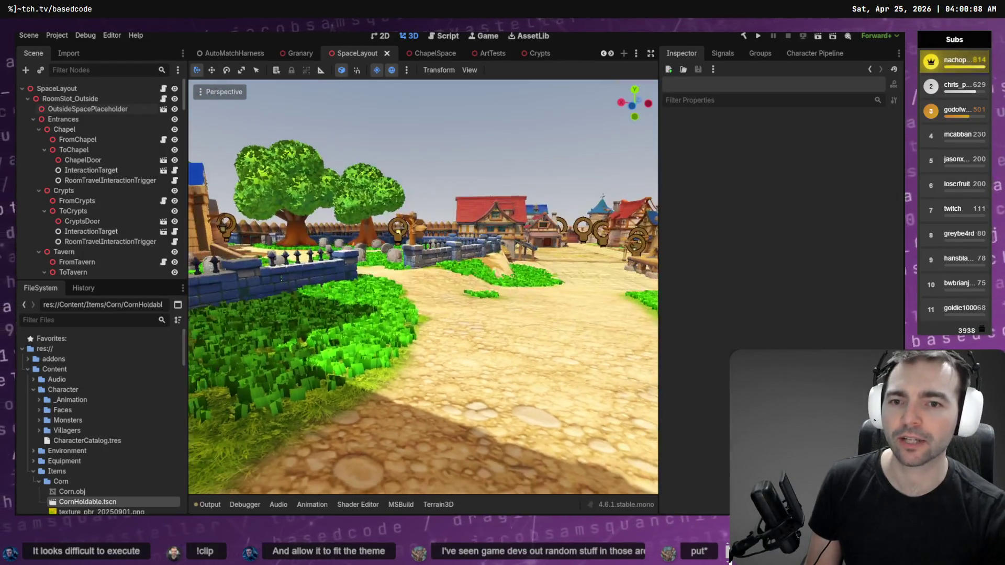
key(w)
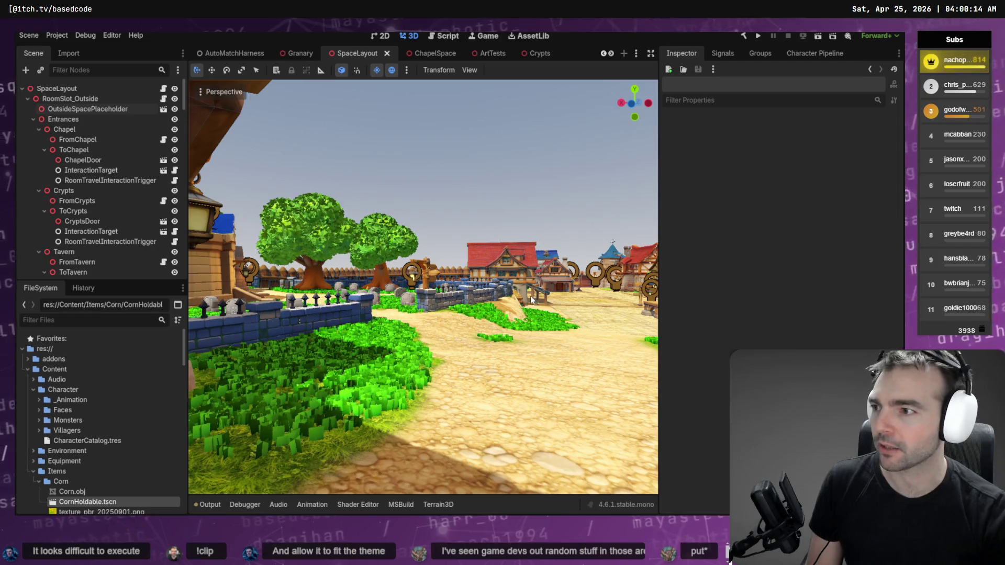
key(w)
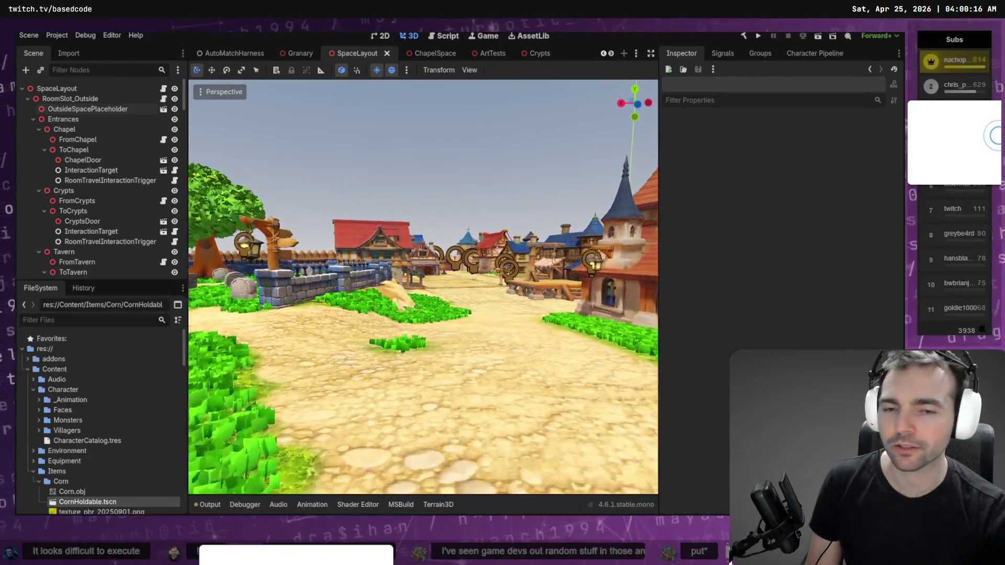
key(w)
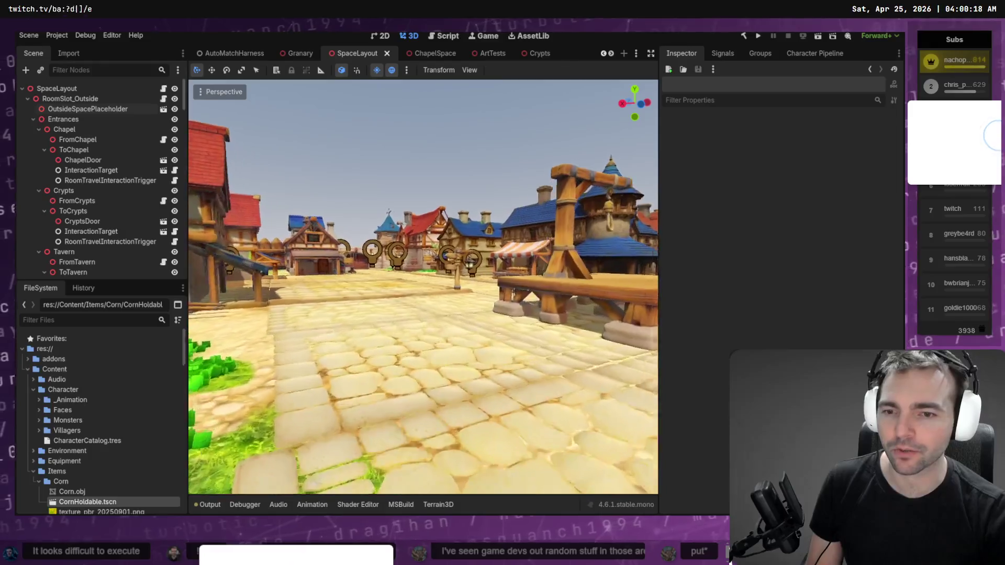
key(w)
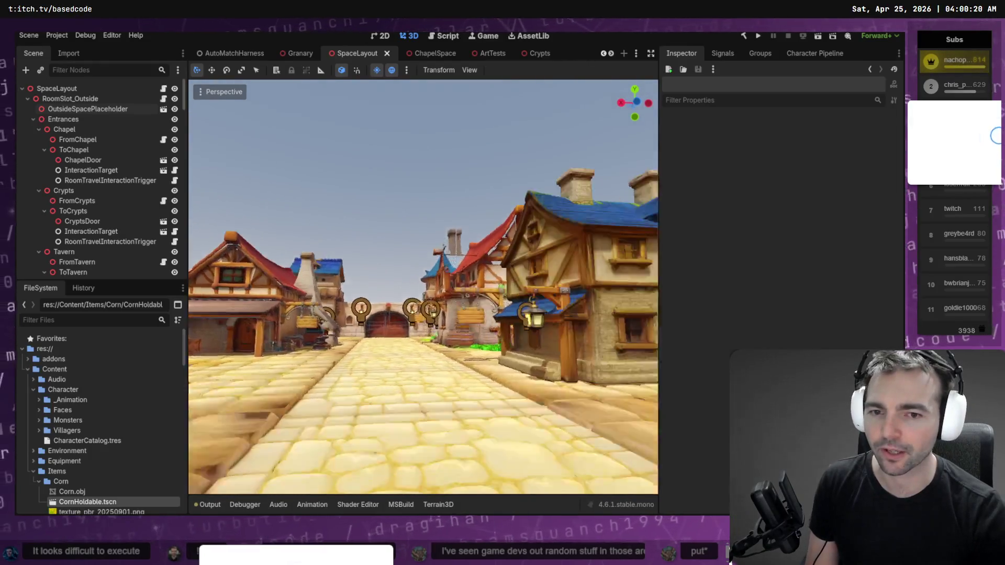
key(s)
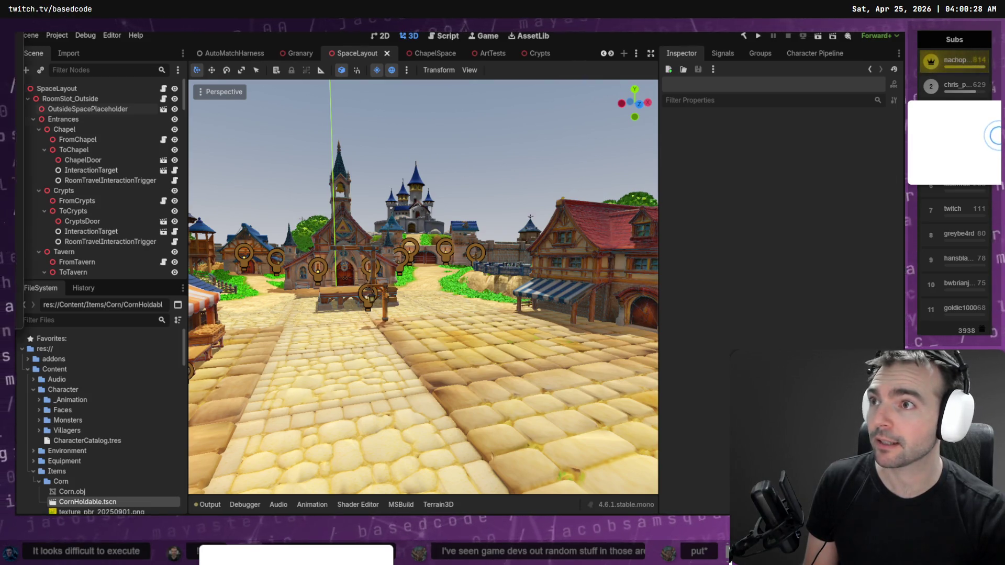
key(alt+Tab)
Load twitch.tv and open a followed streamer's live Co-work/SWM Sessions #035 stream.
text(twi)
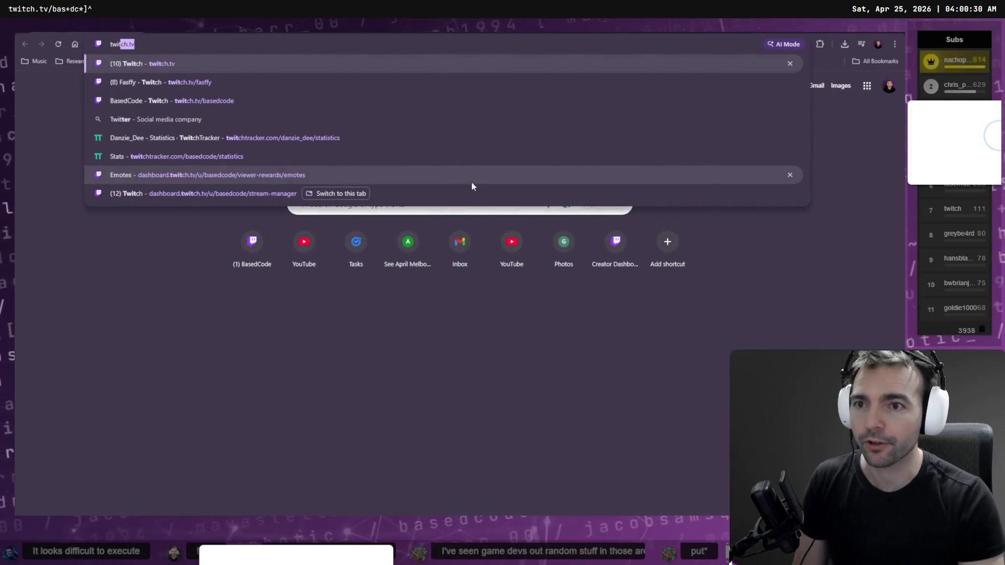
key(Return)
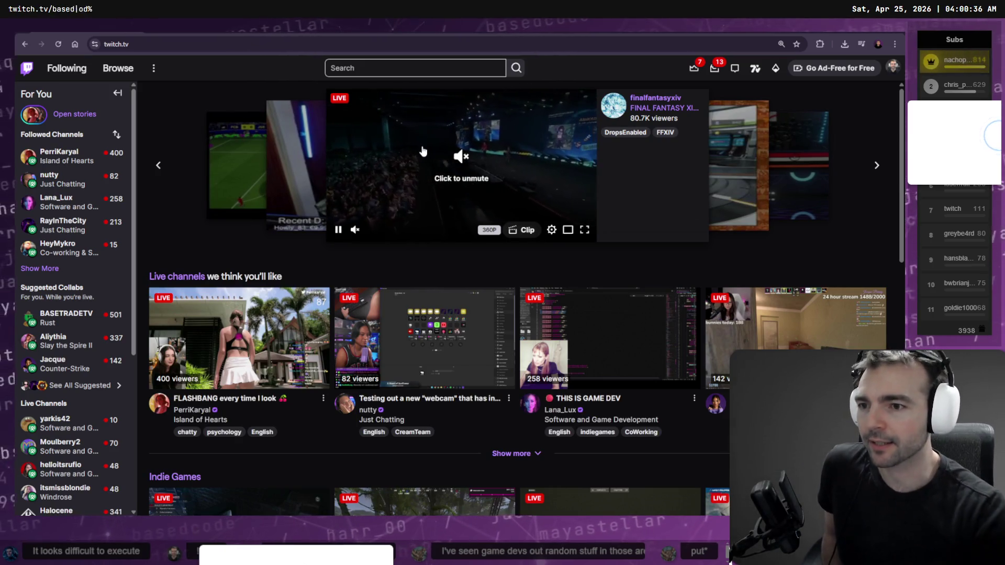
click(65, 256)
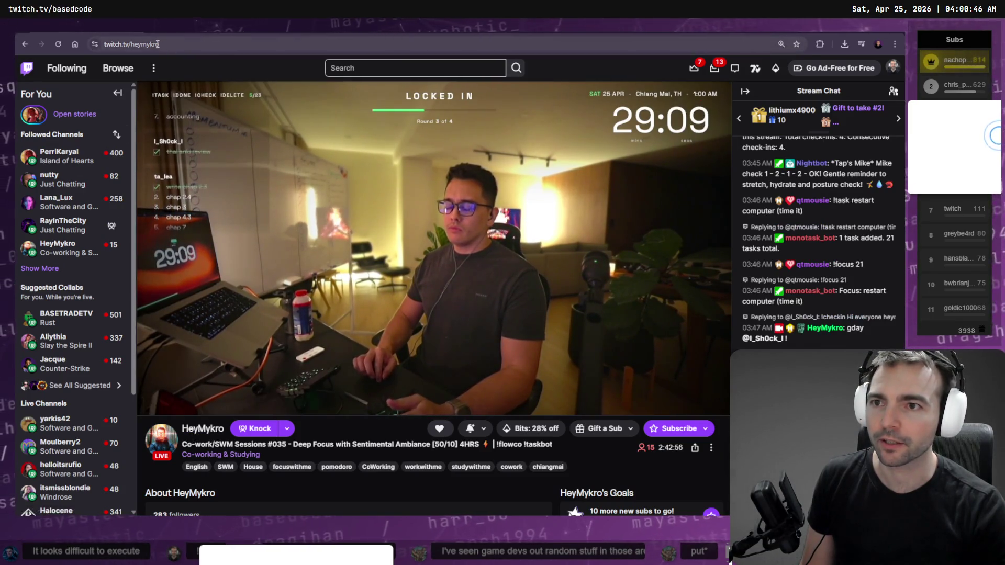
click(176, 44)
key(Escape)
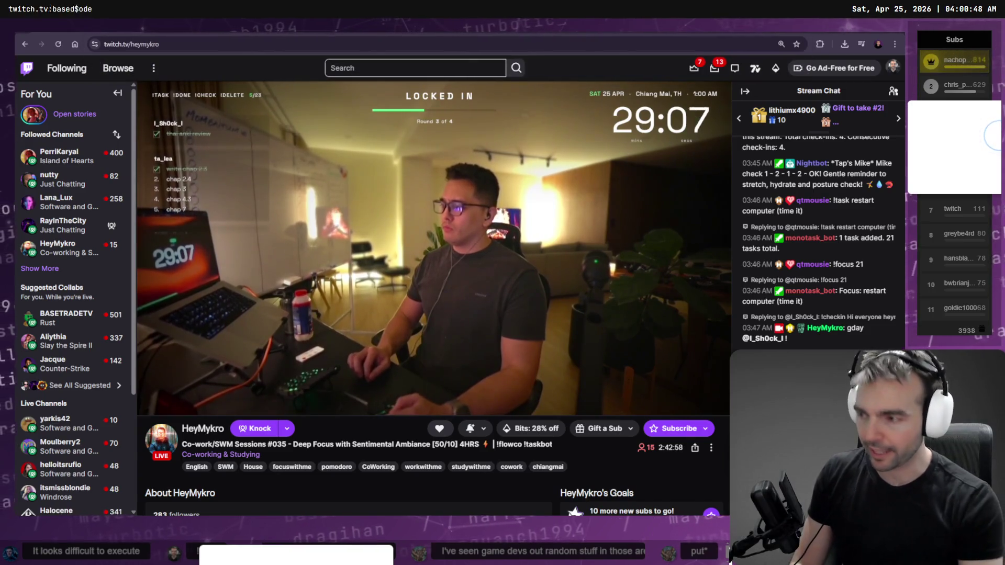